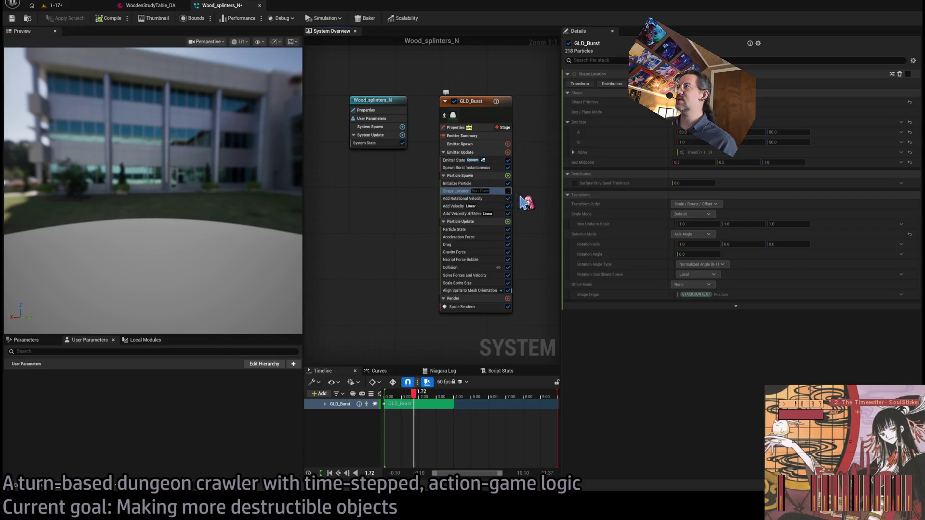
Recompile the splinter burst and replay the fight in the 1-17 level
{"action": "mouse_move", "coordinate": [210, 198]}
{"action": "left_mouse_down"}
{"action": "mouse_move", "coordinate": [234, 192]}
{"action": "mouse_move", "coordinate": [183, 204]}
{"action": "left_mouse_up"}
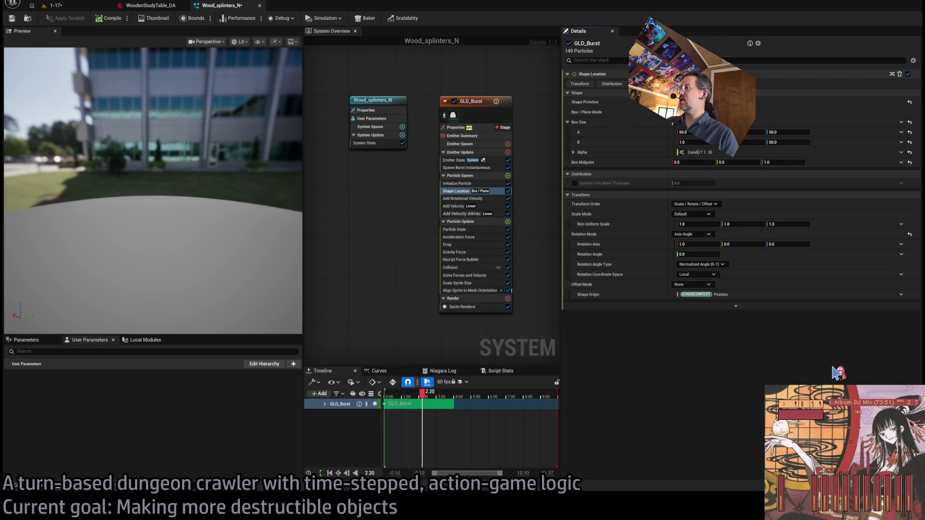
{"action": "left_click", "coordinate": [112, 18]}
{"action": "left_click", "coordinate": [56, 5]}
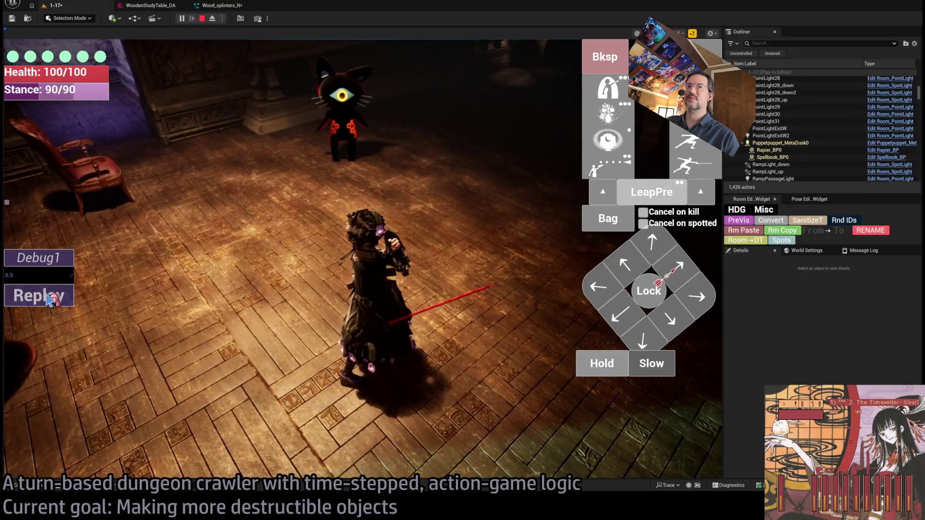
{"action": "left_click", "coordinate": [48, 297]}
Reset GLD_Burst's Shape Origin and Box Size to their defaults and replay the fight
{"action": "left_click", "coordinate": [227, 6]}
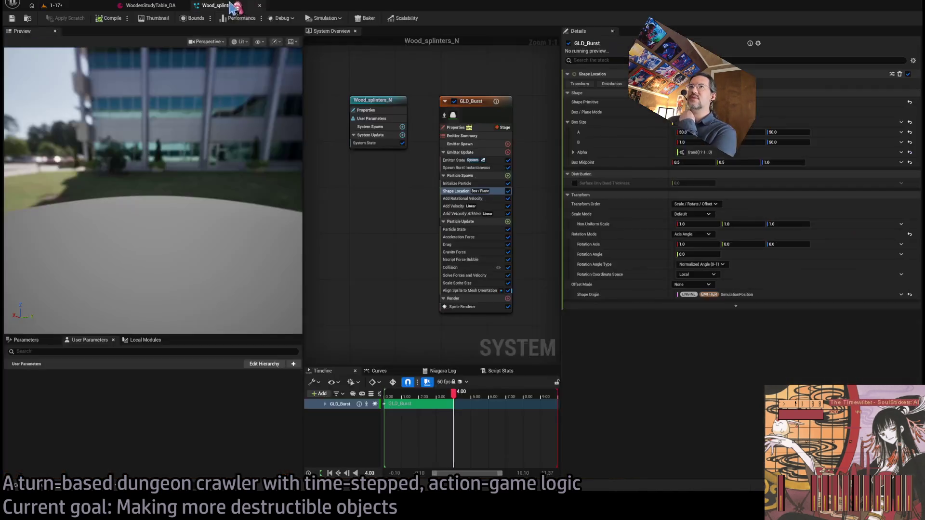
{"action": "left_click", "coordinate": [910, 295]}
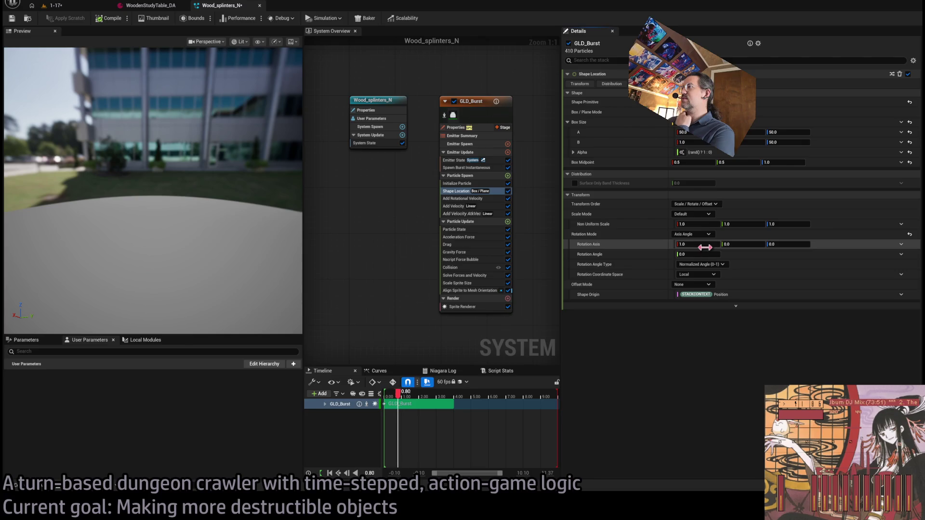
{"action": "left_click", "coordinate": [910, 122]}
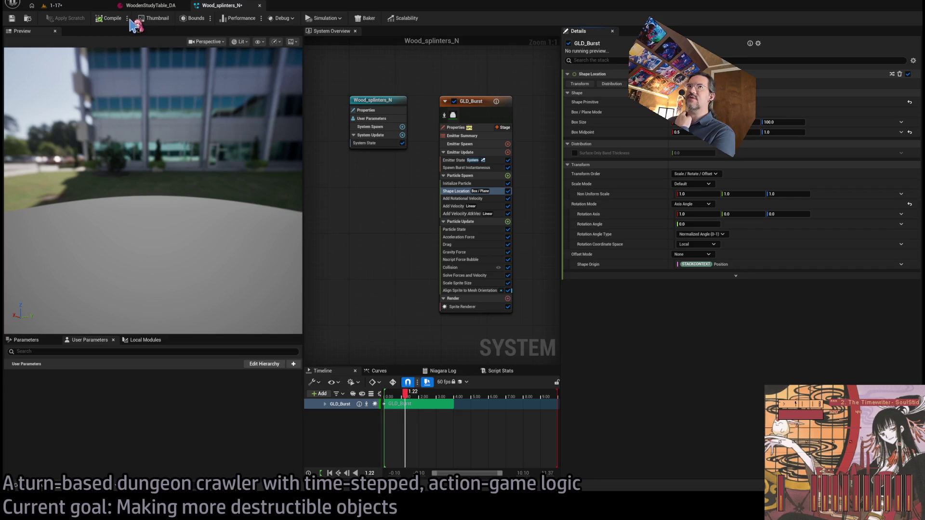
{"action": "left_click", "coordinate": [52, 6]}
{"action": "left_click", "coordinate": [58, 296]}
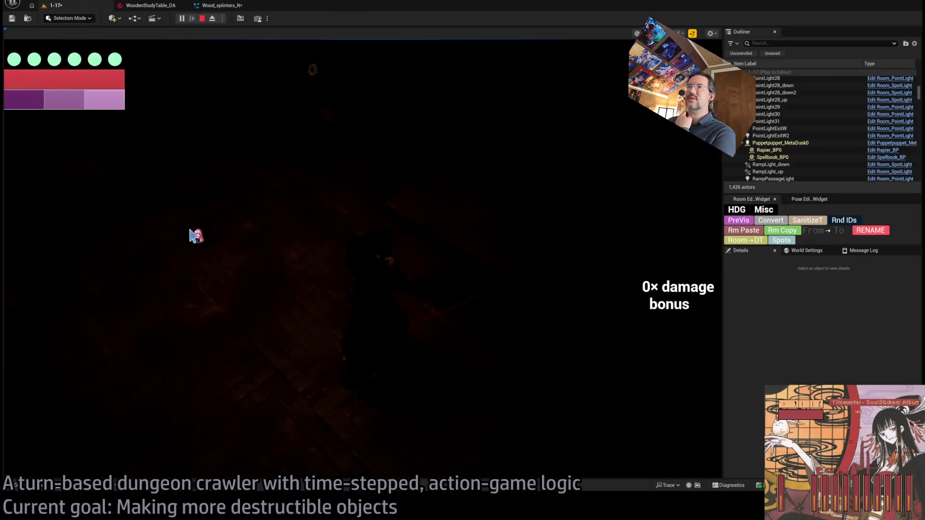
{"action": "left_click", "coordinate": [219, 231]}
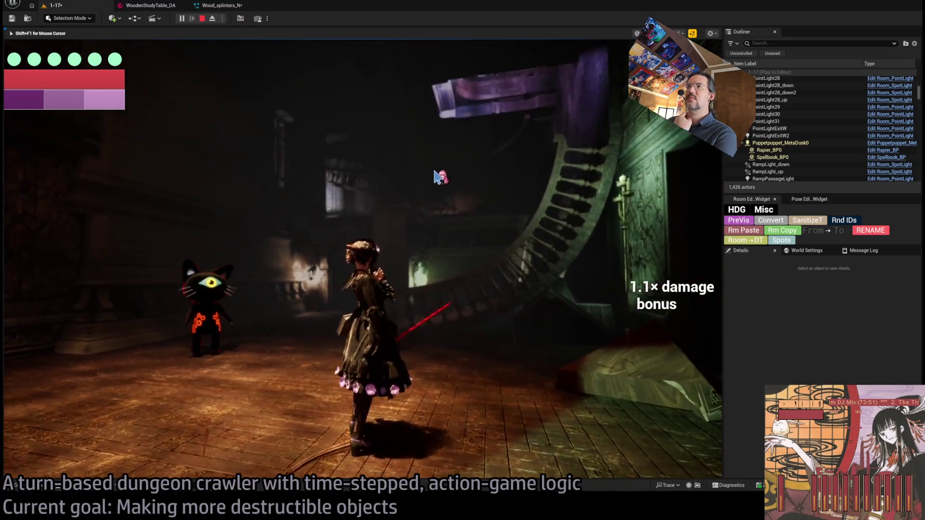
{"action": "left_click", "coordinate": [221, 5]}
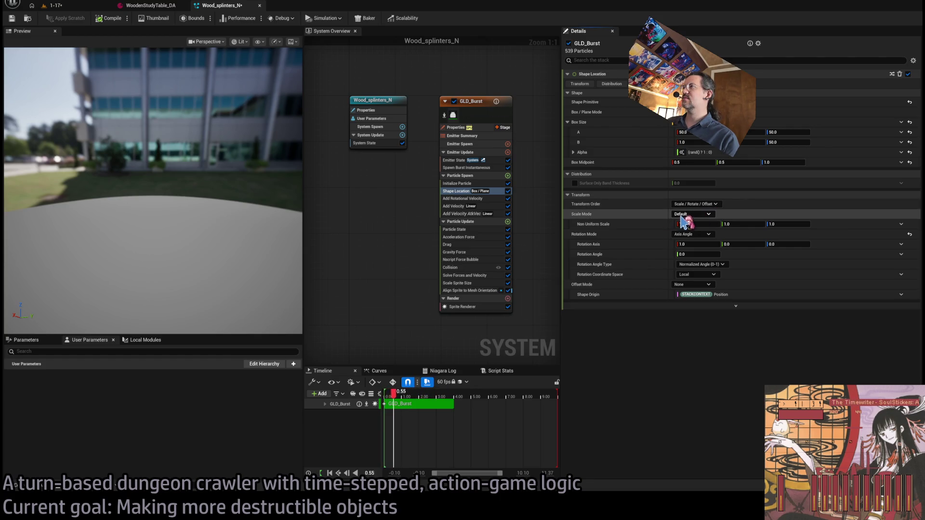
{"action": "left_click", "coordinate": [149, 7]}
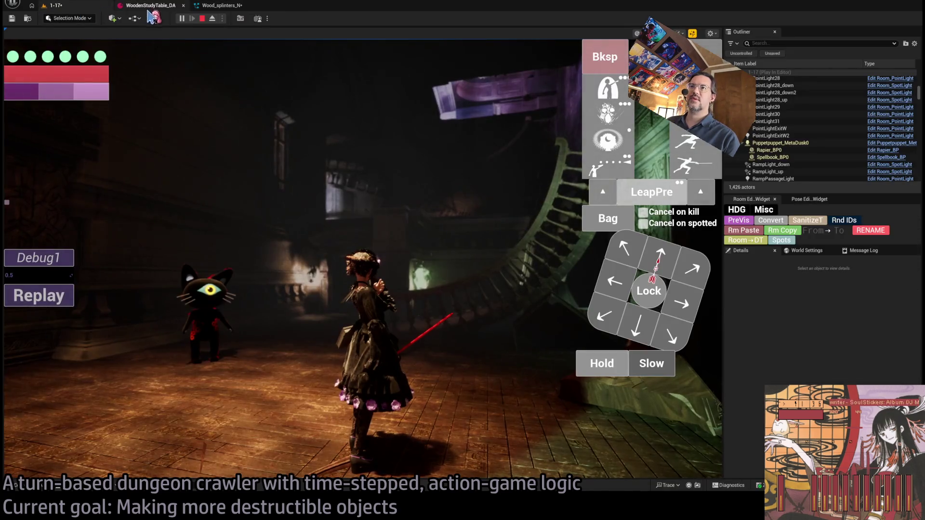
Stop the play session and open Room_destructible's SpawnVFX function graph
{"action": "left_click", "coordinate": [202, 18]}
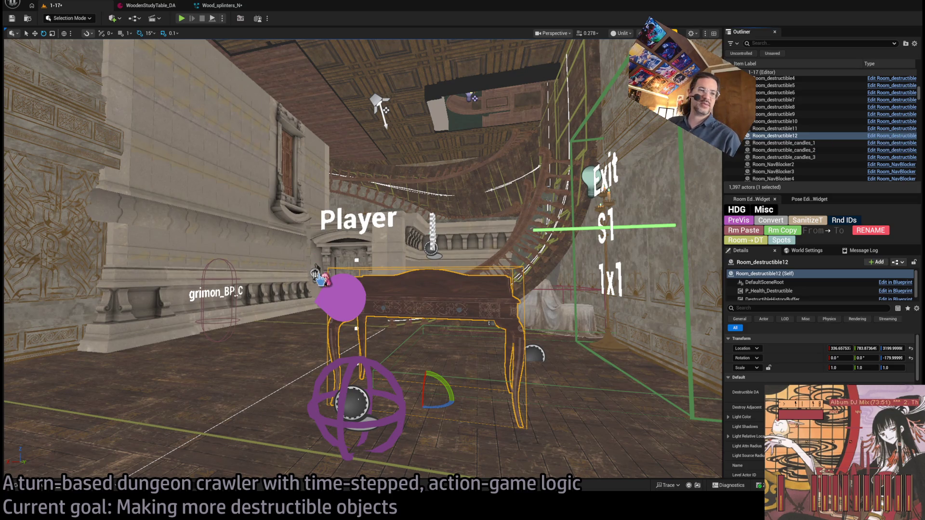
{"action": "key", "text": "ctrl+e"}
{"action": "scroll", "coordinate": [325, 258], "scroll_direction": "down", "scroll_amount": 3}
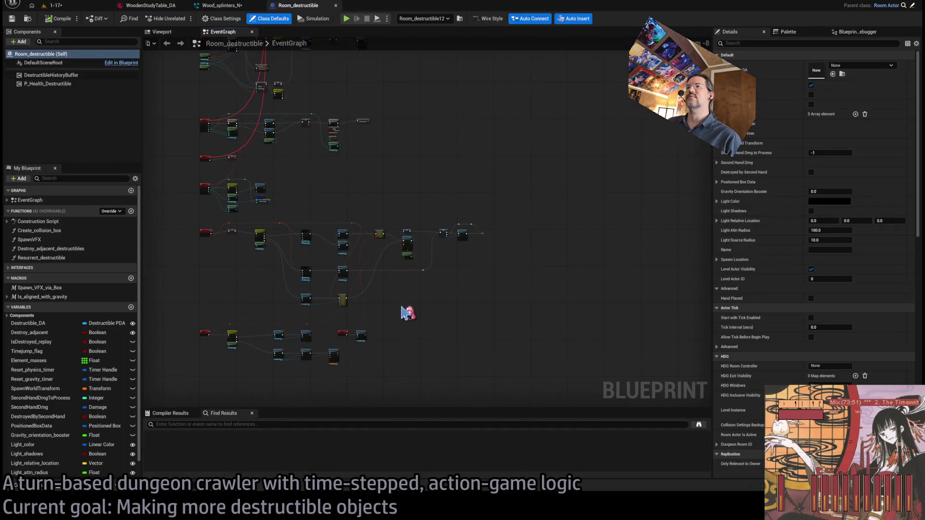
{"action": "scroll", "coordinate": [436, 204], "scroll_direction": "up", "scroll_amount": 8}
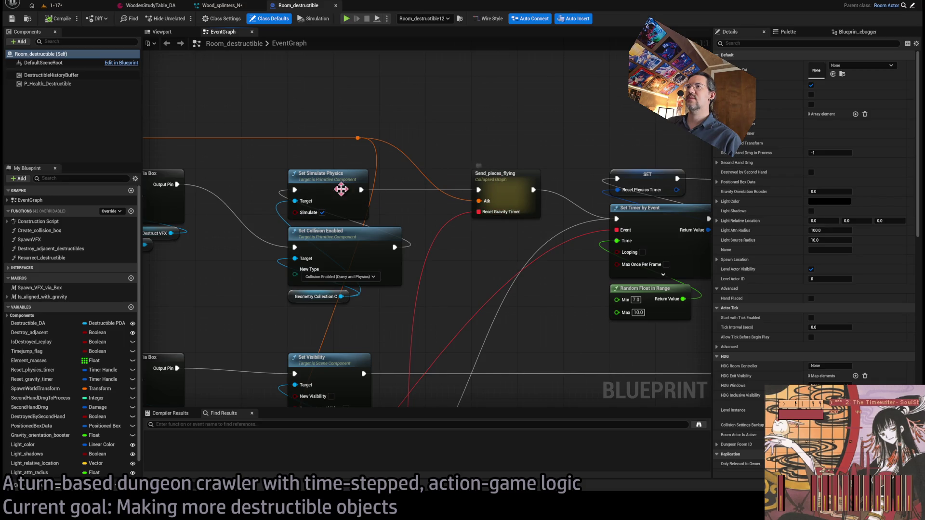
{"action": "left_click_drag", "start_coordinate": [526, 272], "coordinate": [535, 205]}
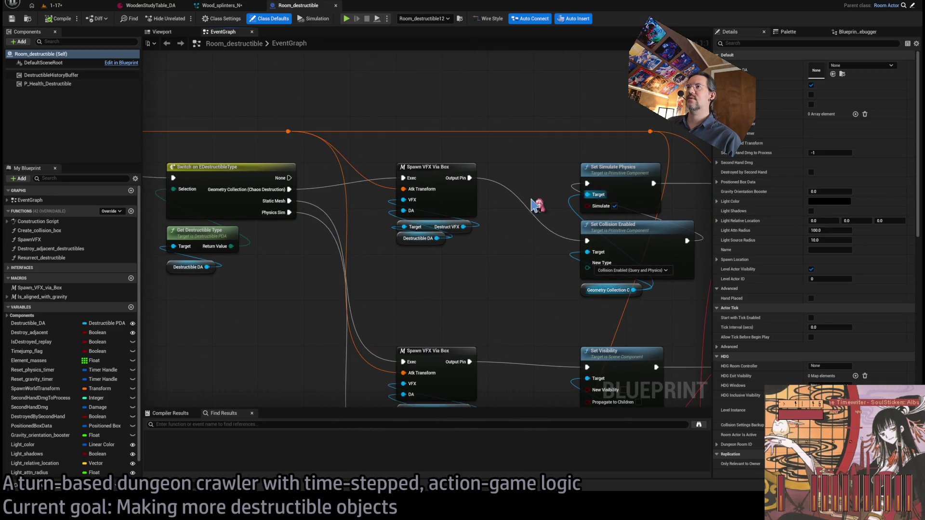
{"action": "double_click", "coordinate": [434, 167]}
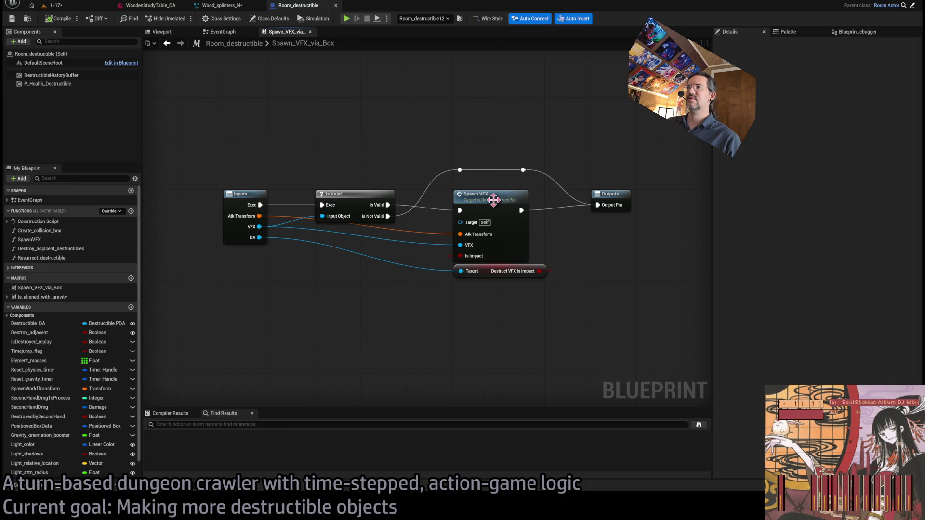
{"action": "double_click", "coordinate": [494, 199]}
Disconnect the add node from the lower spawn node's Scale input
{"action": "scroll", "coordinate": [392, 217], "scroll_direction": "up", "scroll_amount": 1}
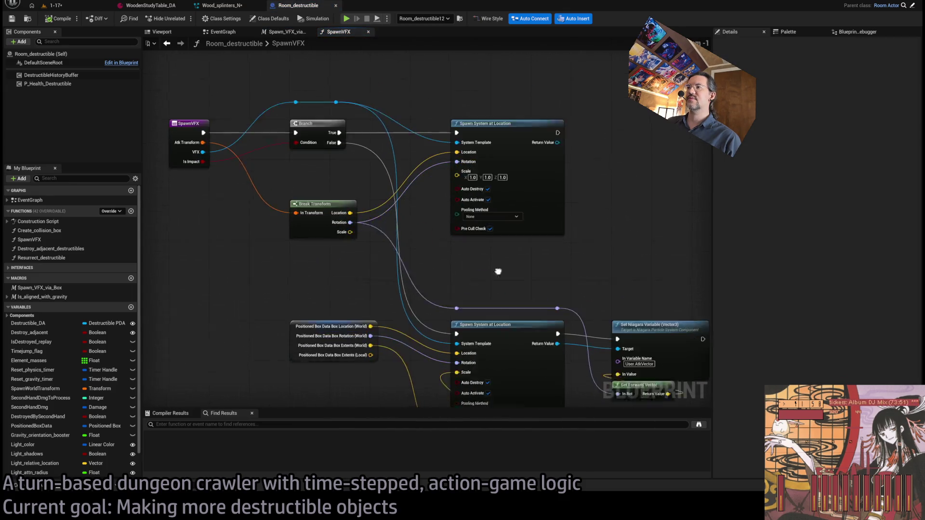
{"action": "left_click_drag", "start_coordinate": [498, 272], "coordinate": [481, 205]}
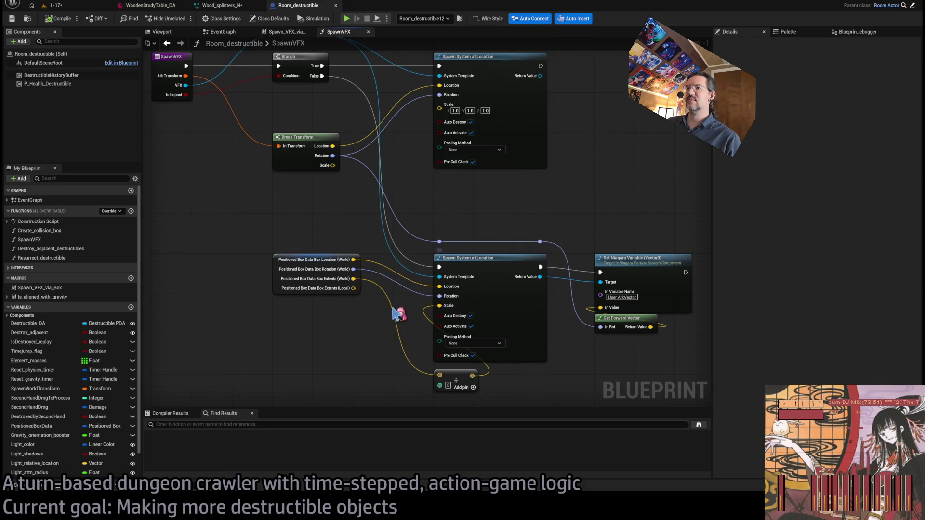
{"action": "left_click_drag", "start_coordinate": [398, 314], "coordinate": [443, 360]}
{"action": "left_click_drag", "start_coordinate": [358, 252], "coordinate": [521, 317]}
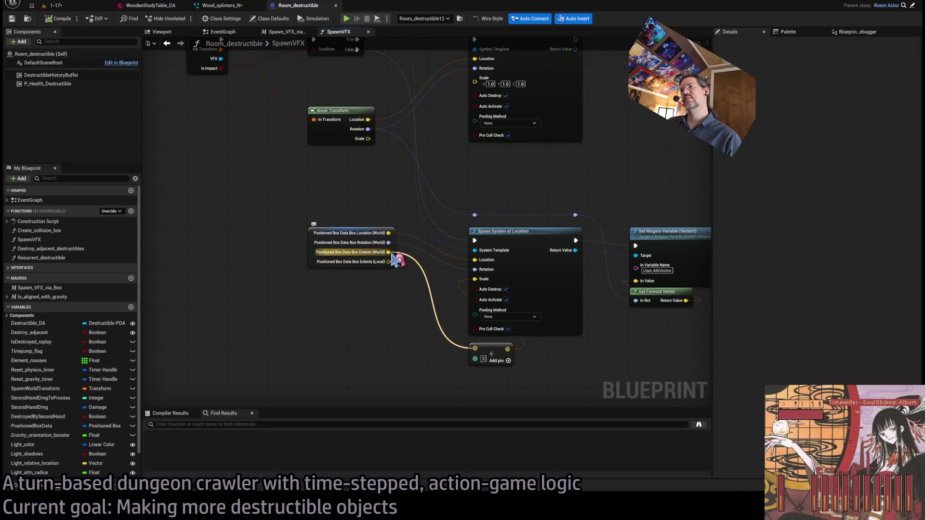
{"action": "left_click", "coordinate": [475, 279], "text": "alt"}
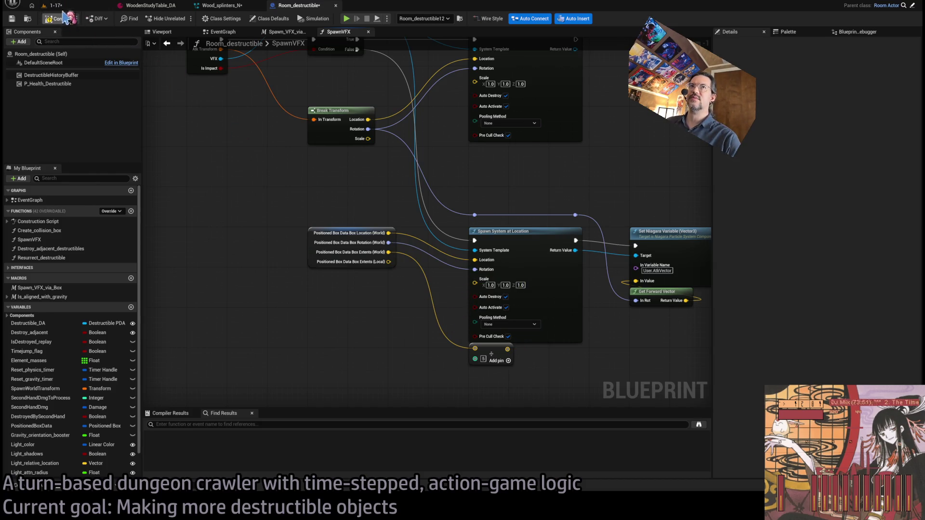
{"action": "left_click", "coordinate": [71, 7]}
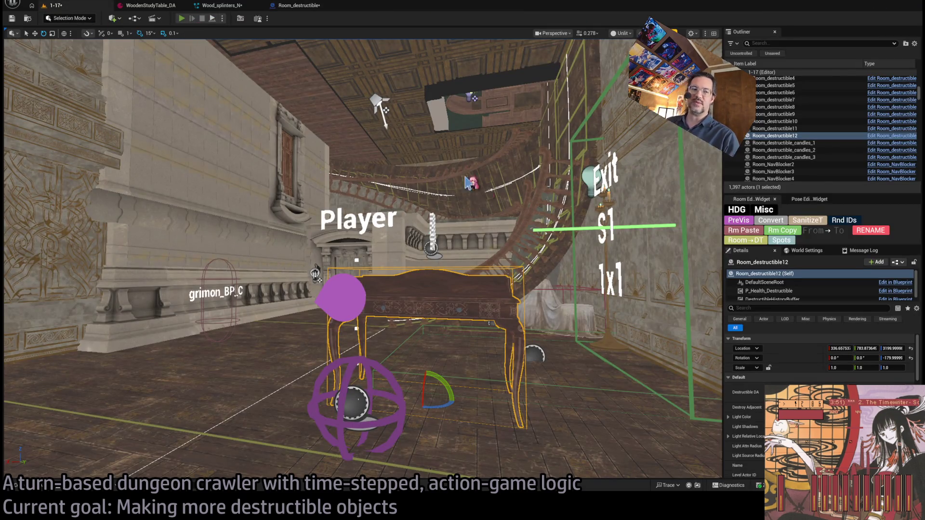
Play the level, hold and attack the desk, and replay the break
{"action": "key", "text": "alt+p"}
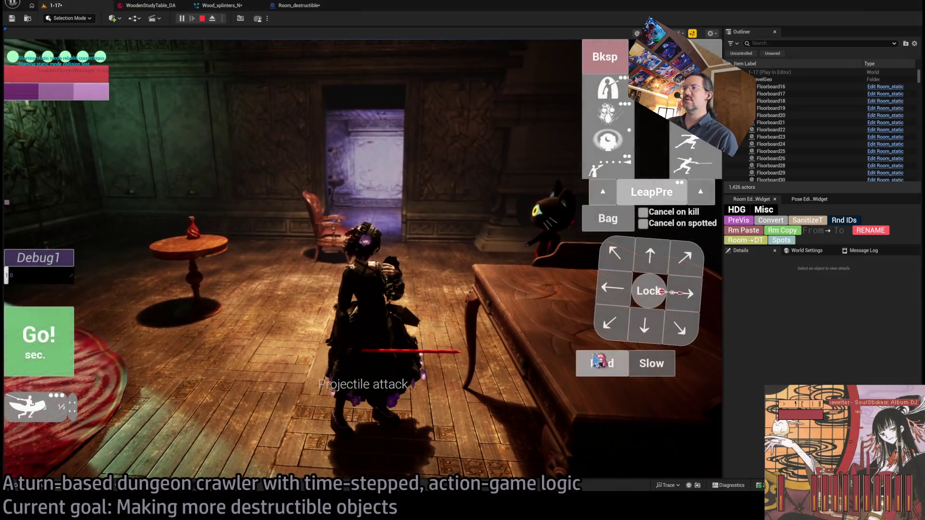
{"action": "left_click", "coordinate": [598, 360]}
{"action": "left_click", "coordinate": [53, 350]}
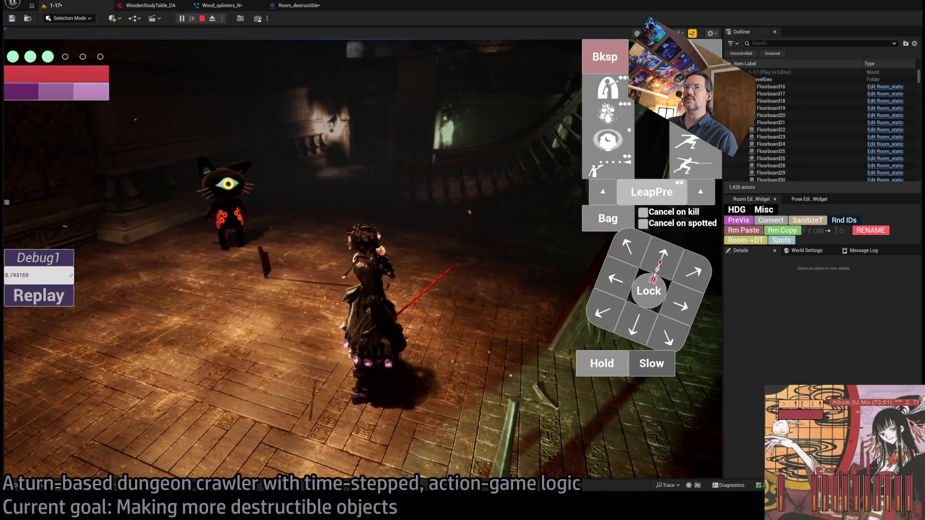
{"action": "left_click", "coordinate": [63, 295]}
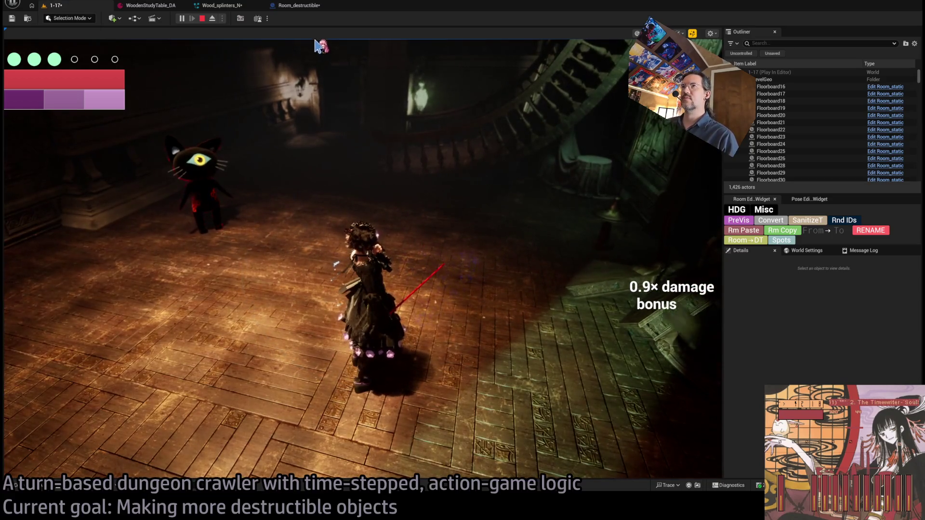
{"action": "left_click", "coordinate": [299, 5]}
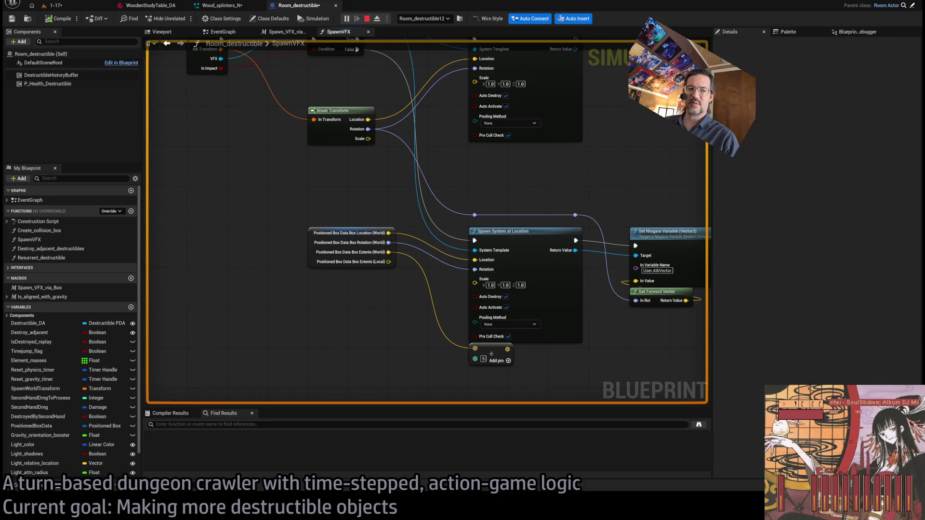
Wire the divide result into the lower spawn node's Scale input
{"action": "left_click_drag", "start_coordinate": [457, 307], "coordinate": [426, 297]}
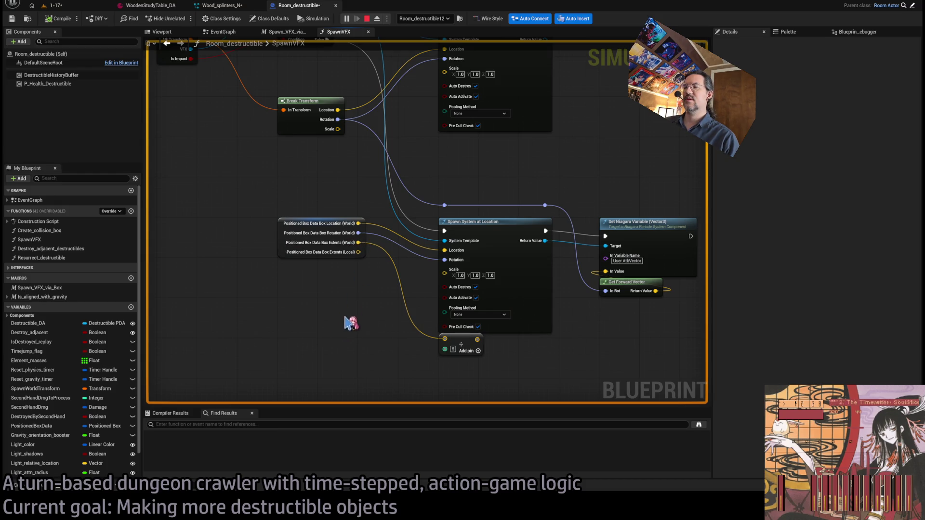
{"action": "left_click_drag", "start_coordinate": [477, 339], "coordinate": [445, 269]}
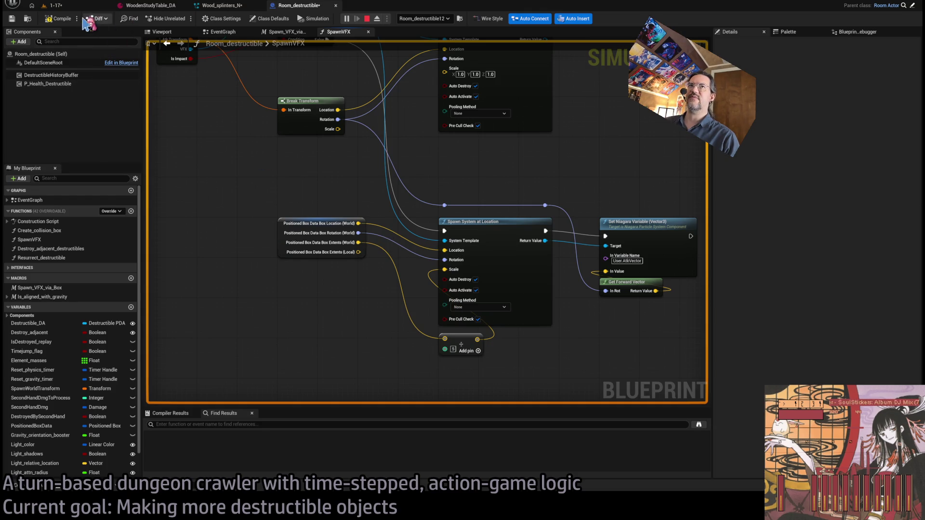
{"action": "left_click", "coordinate": [219, 5]}
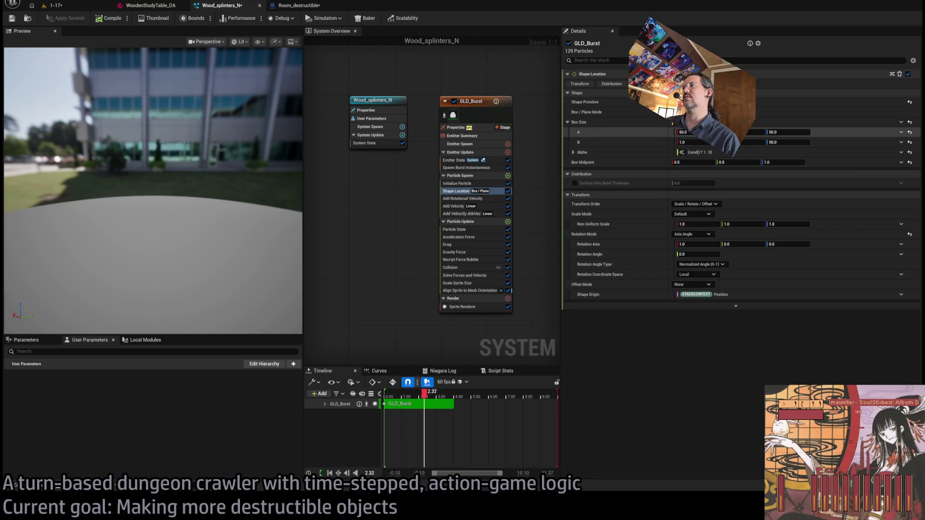
{"action": "left_click", "coordinate": [310, 6]}
Delete the add node and wire Box Extents (World) directly into Scale
{"action": "left_click_drag", "start_coordinate": [391, 257], "coordinate": [357, 242]}
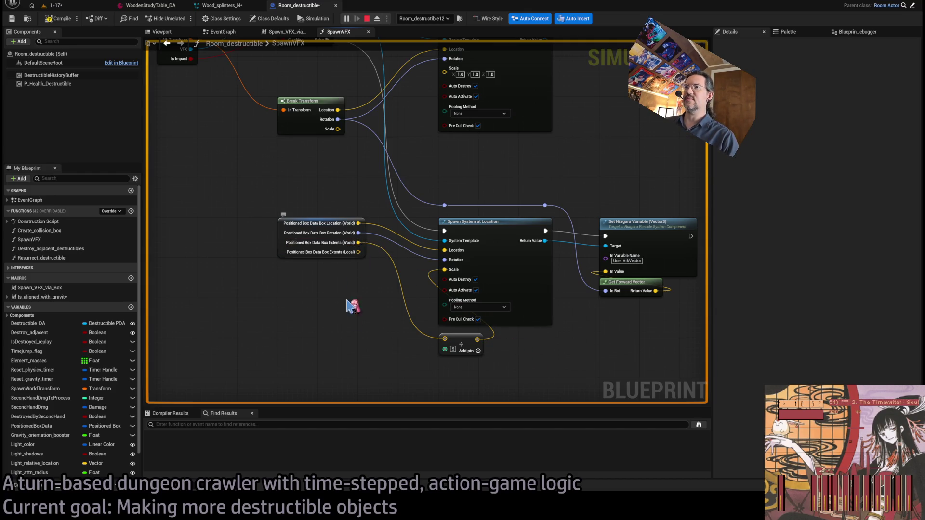
{"action": "key", "text": "Delete"}
{"action": "left_click_drag", "start_coordinate": [359, 243], "coordinate": [444, 273]}
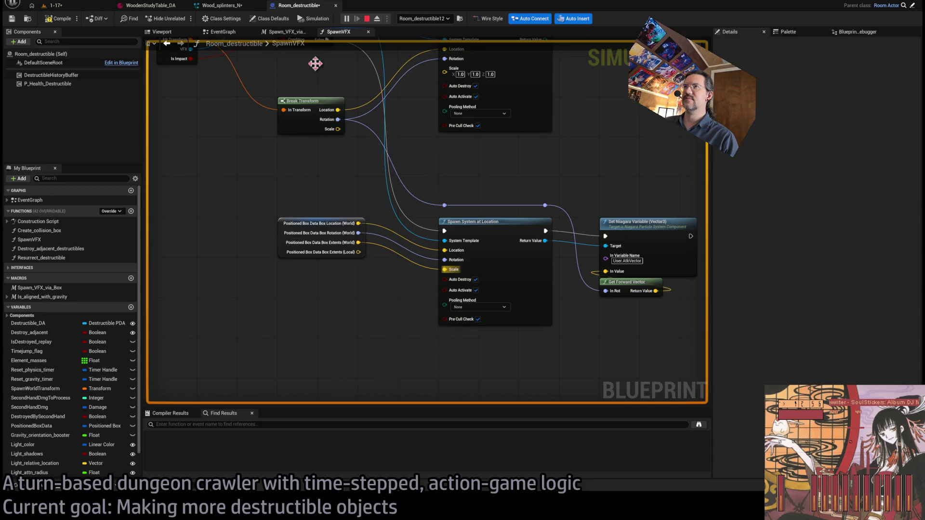
{"action": "left_click", "coordinate": [68, 6]}
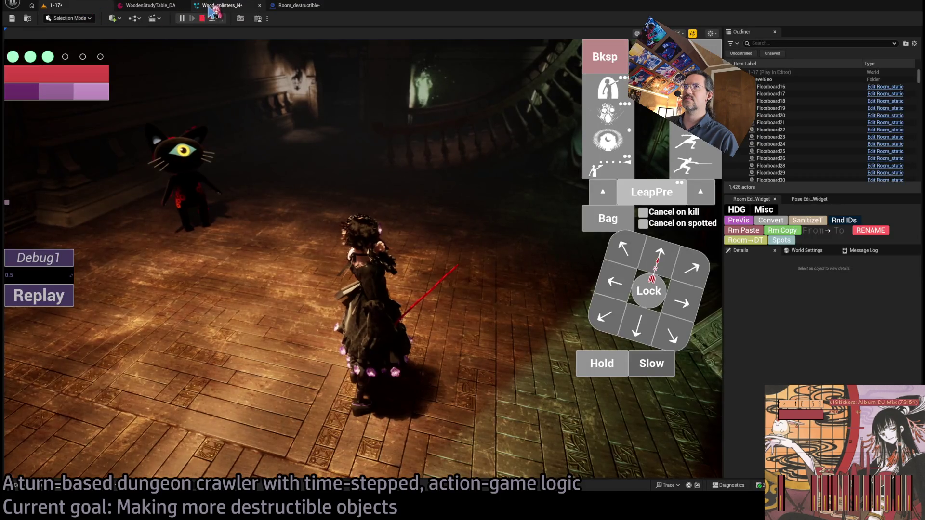
Set GLD_Burst's scale mode to None and replay the fight to test the burst
{"action": "left_click", "coordinate": [210, 7]}
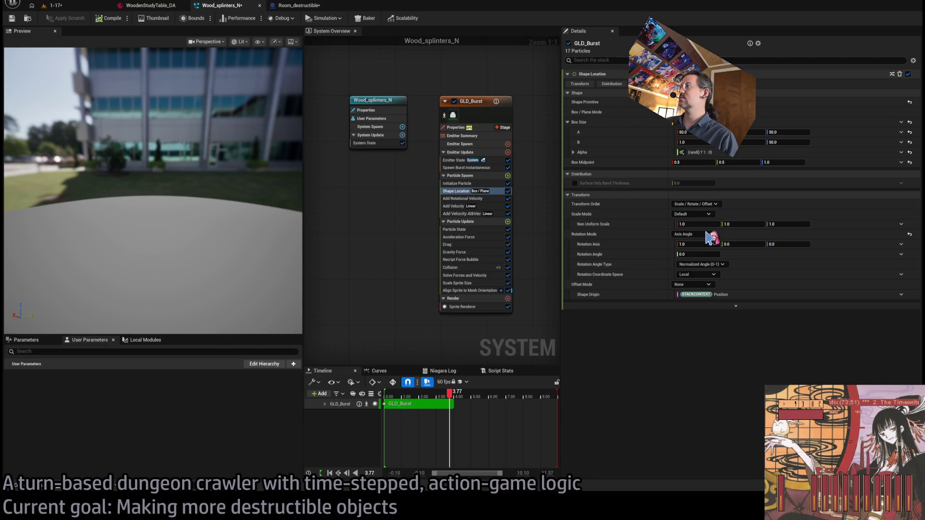
{"action": "left_click", "coordinate": [694, 214]}
{"action": "left_click", "coordinate": [694, 228]}
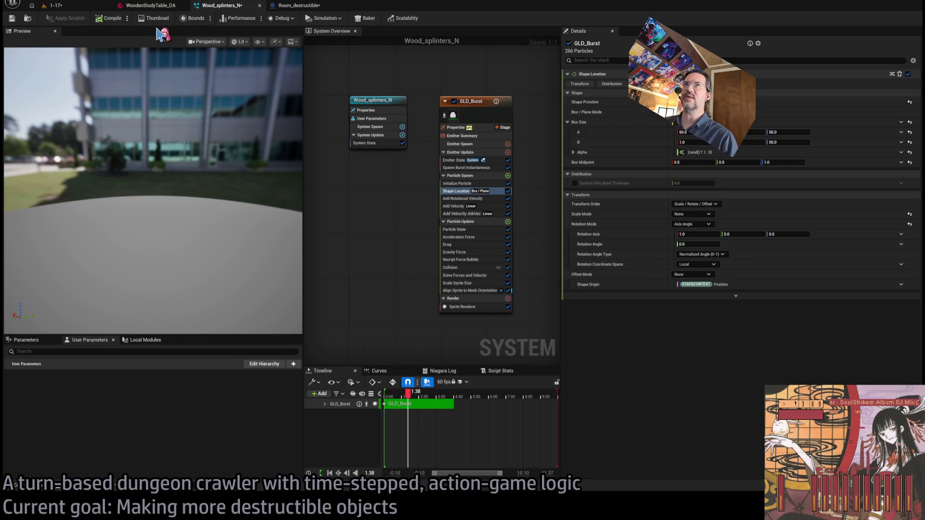
{"action": "left_click", "coordinate": [54, 5]}
{"action": "left_click", "coordinate": [39, 296]}
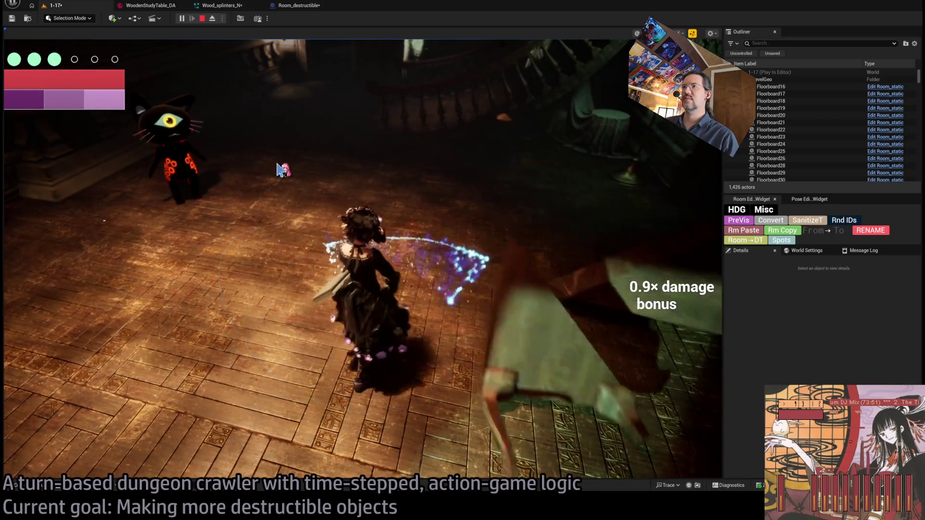
Look over the Room_destructible graph and WoodenStudyTable_DA asset, ending on Wood_splinters_N
{"action": "left_click", "coordinate": [241, 6]}
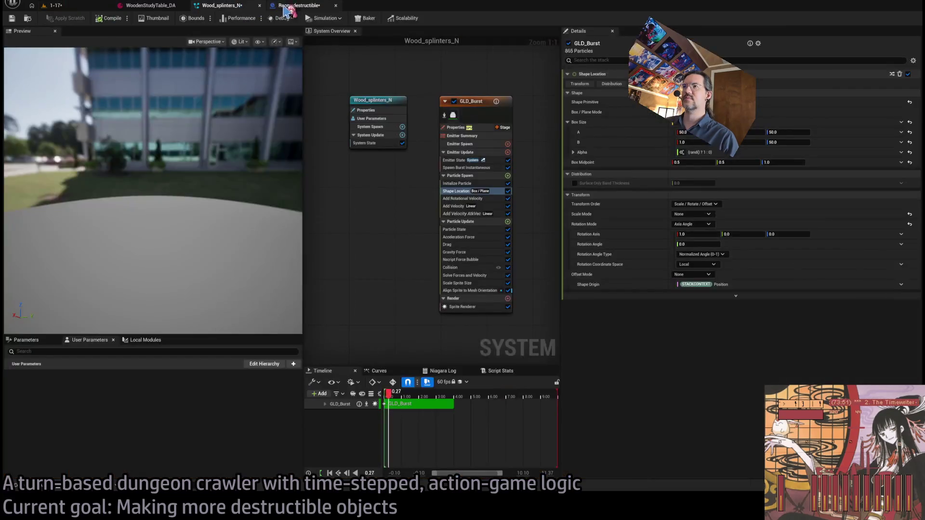
{"action": "left_click", "coordinate": [290, 6]}
{"action": "left_click", "coordinate": [222, 5]}
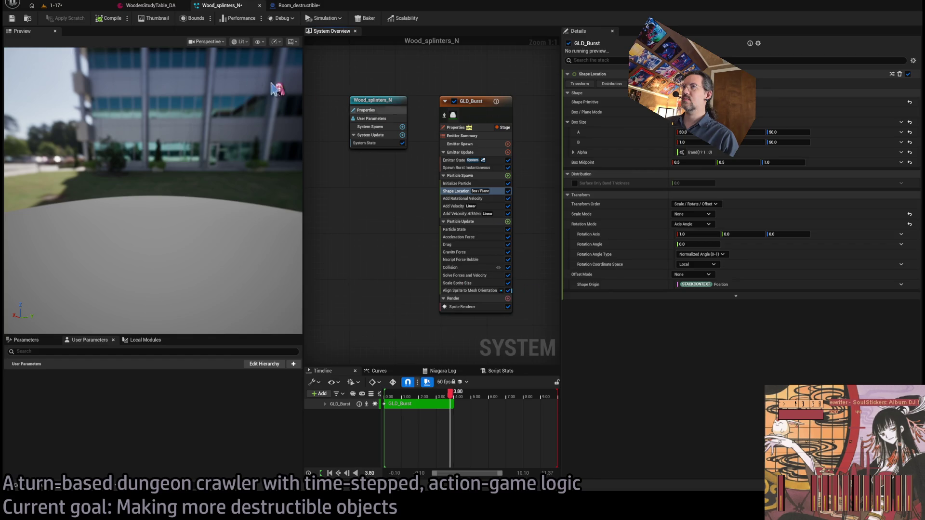
{"action": "left_click", "coordinate": [169, 5]}
{"action": "left_click", "coordinate": [318, 5]}
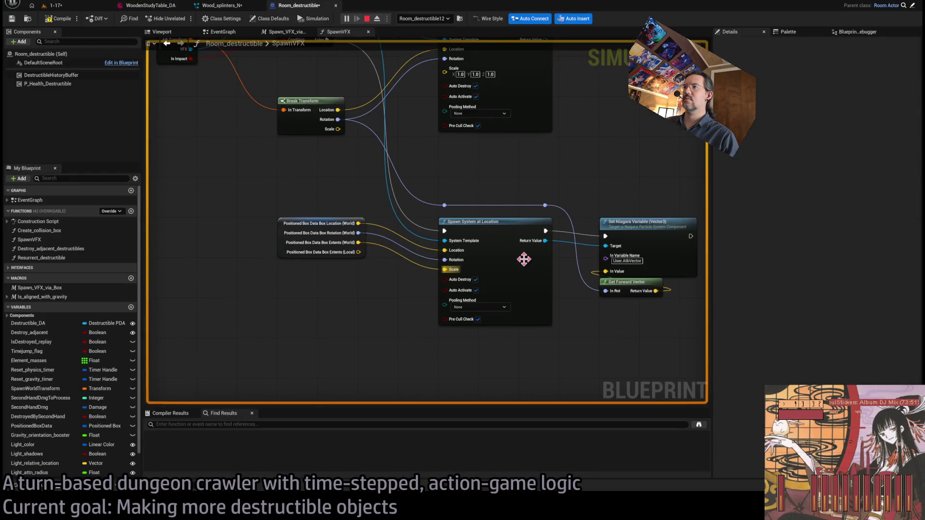
{"action": "left_click", "coordinate": [221, 5]}
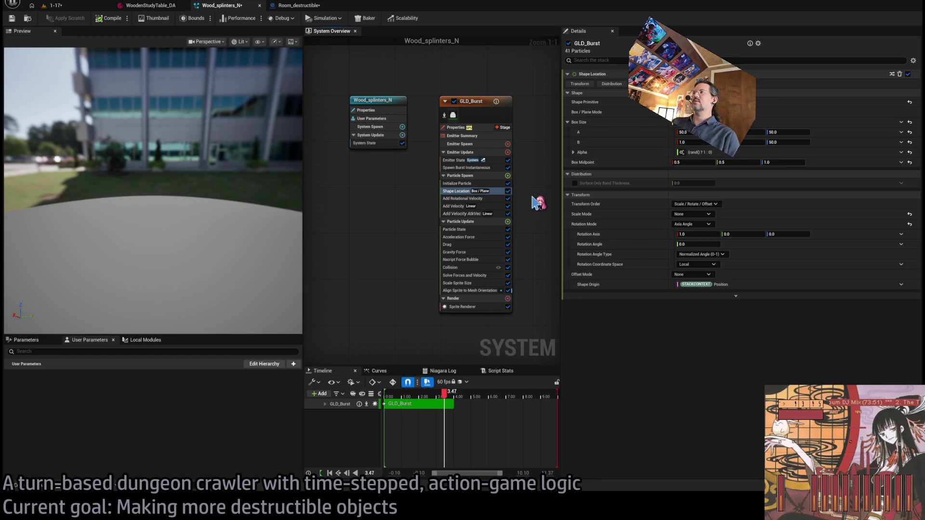
Reset GLD_Burst's Box Size to its default 100.0 and compile the effect
{"action": "left_click", "coordinate": [574, 153]}
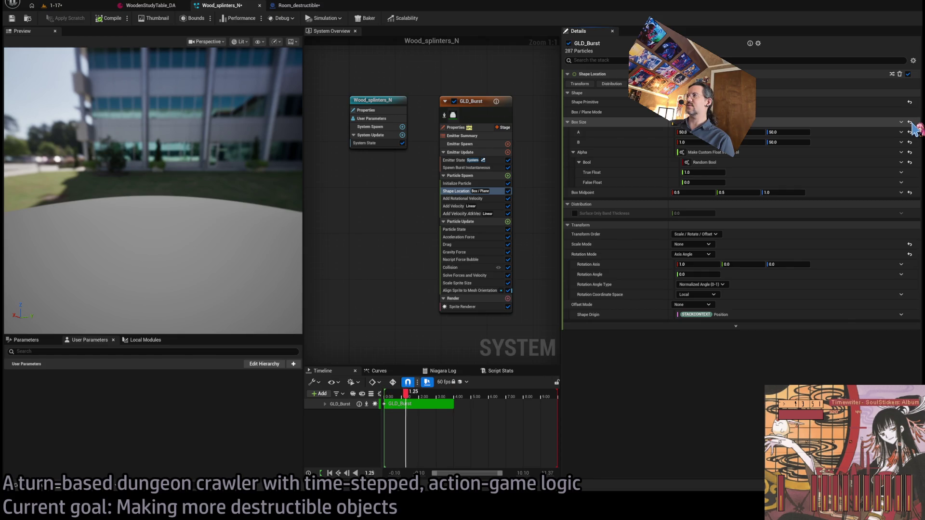
{"action": "left_click", "coordinate": [909, 122]}
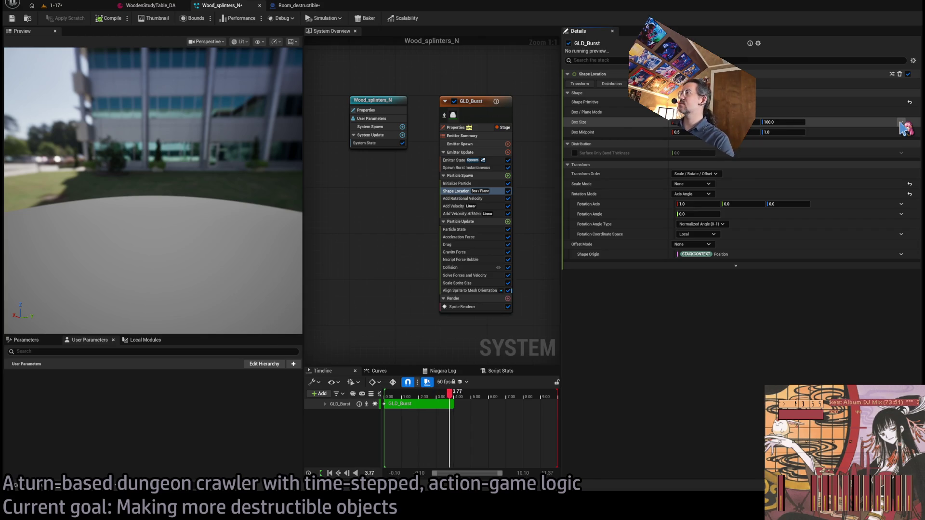
{"action": "key", "text": "ctrl+z"}
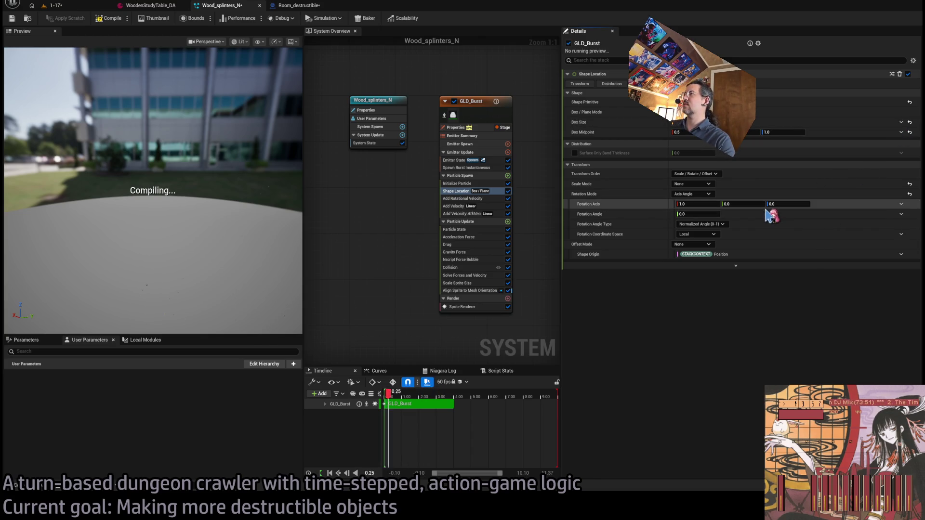
{"action": "left_click", "coordinate": [110, 18]}
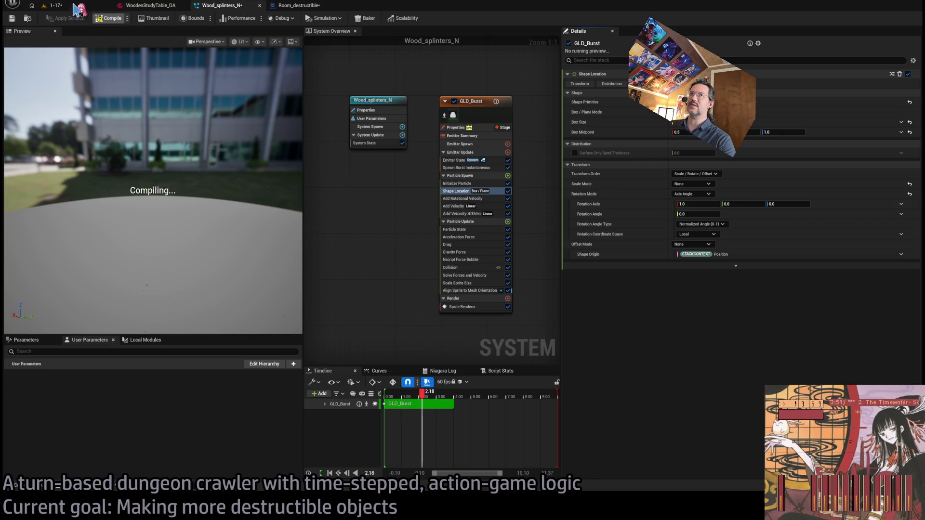
Replay the table attack in the 1-17 level
{"action": "left_click", "coordinate": [53, 6]}
{"action": "left_click", "coordinate": [62, 296]}
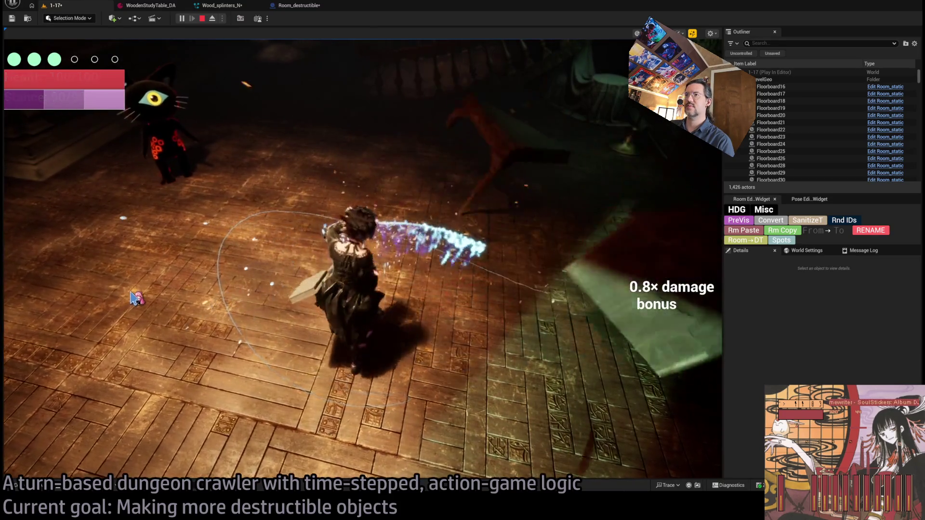
{"action": "left_click", "coordinate": [299, 5]}
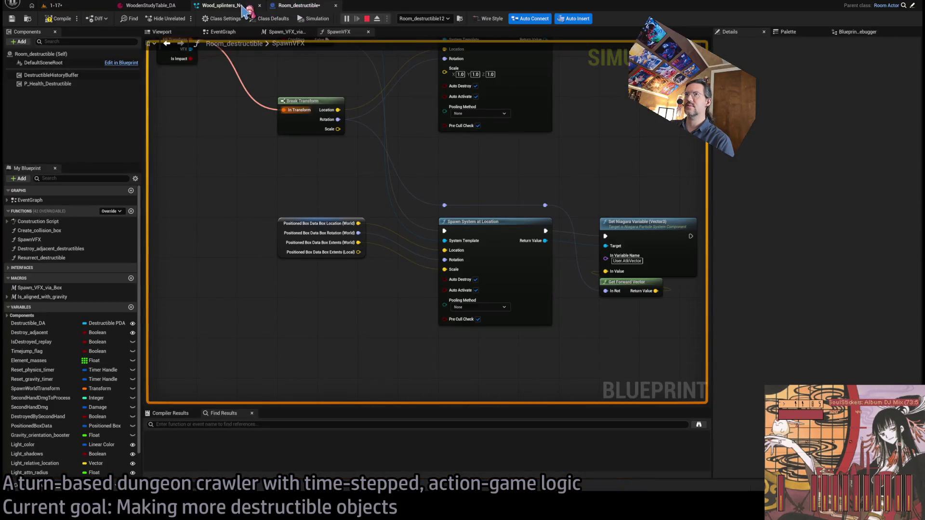
{"action": "left_click", "coordinate": [238, 7]}
{"action": "left_click", "coordinate": [296, 5]}
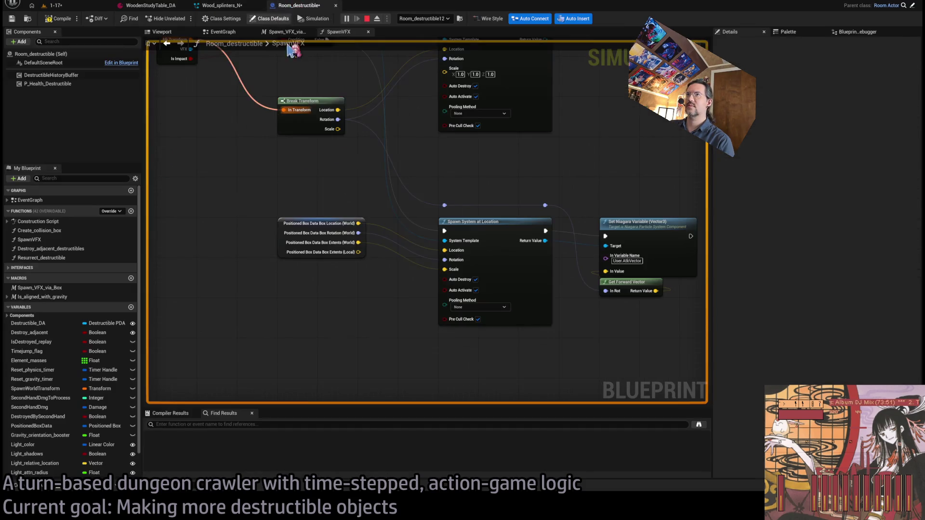
{"action": "left_click", "coordinate": [220, 6]}
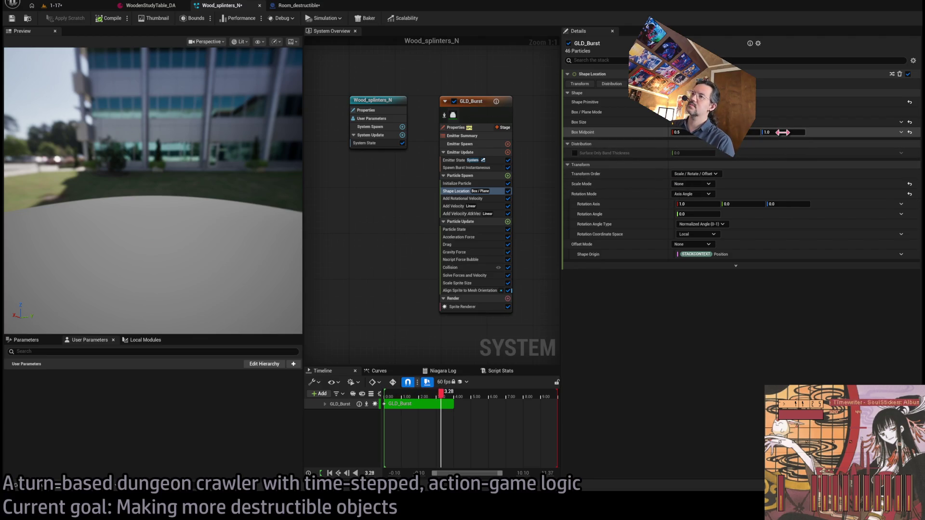
{"action": "left_click", "coordinate": [78, 6]}
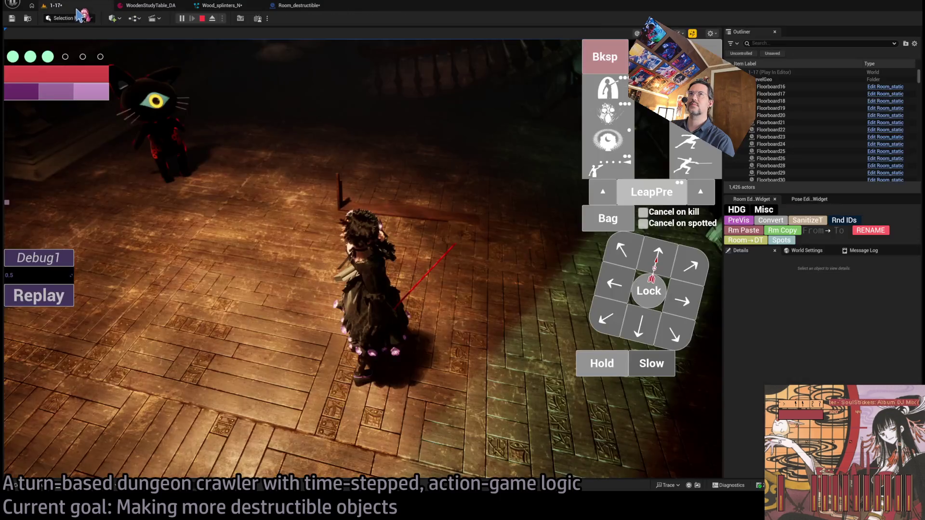
{"action": "left_click", "coordinate": [46, 294]}
{"action": "left_click", "coordinate": [271, 211]}
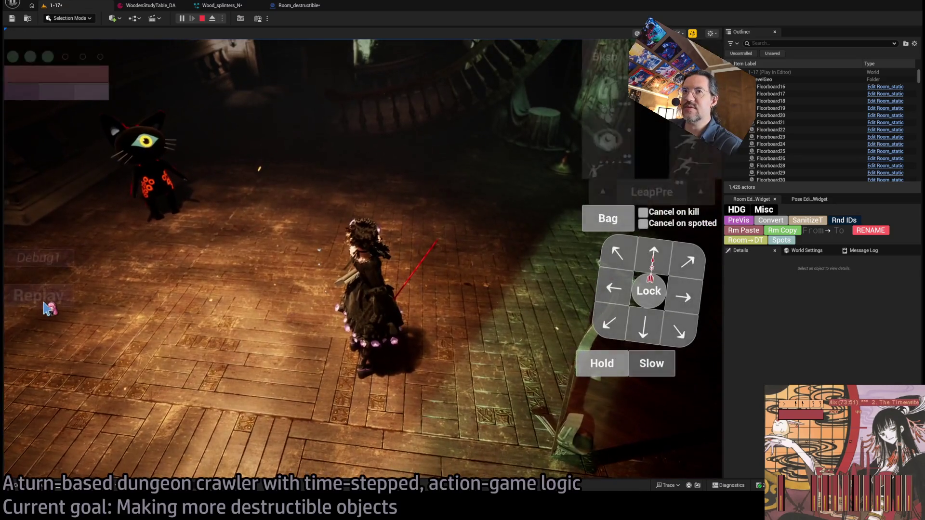
{"action": "left_click", "coordinate": [45, 308]}
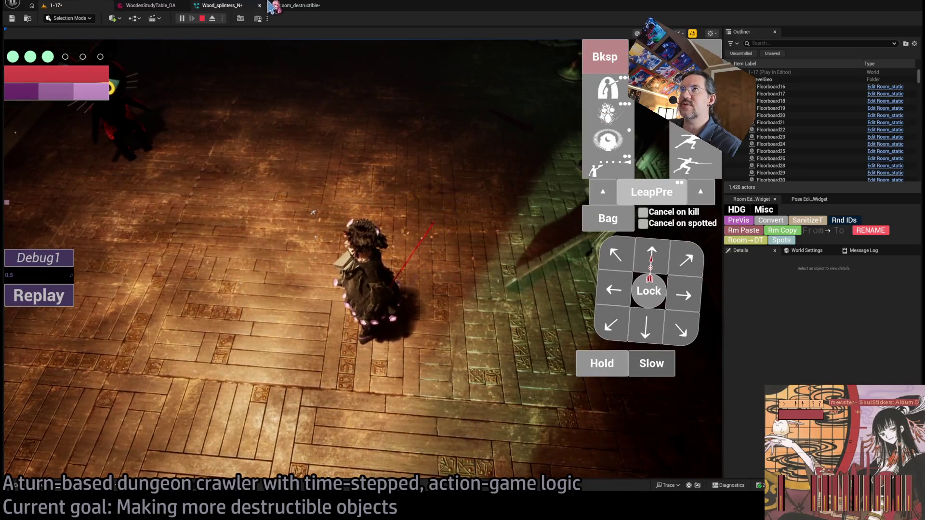
{"action": "left_click", "coordinate": [295, 5]}
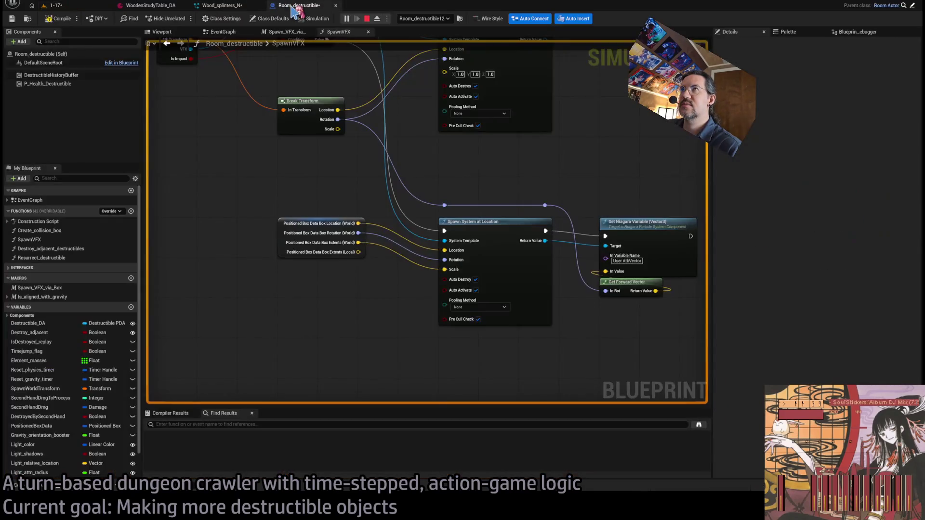
Review the SpawnVFX graph nodes and the Wood_splinters_N system
{"action": "mouse_move", "coordinate": [275, 176]}
{"action": "left_mouse_down"}
{"action": "mouse_move", "coordinate": [259, 219]}
{"action": "mouse_move", "coordinate": [332, 288]}
{"action": "left_mouse_up"}
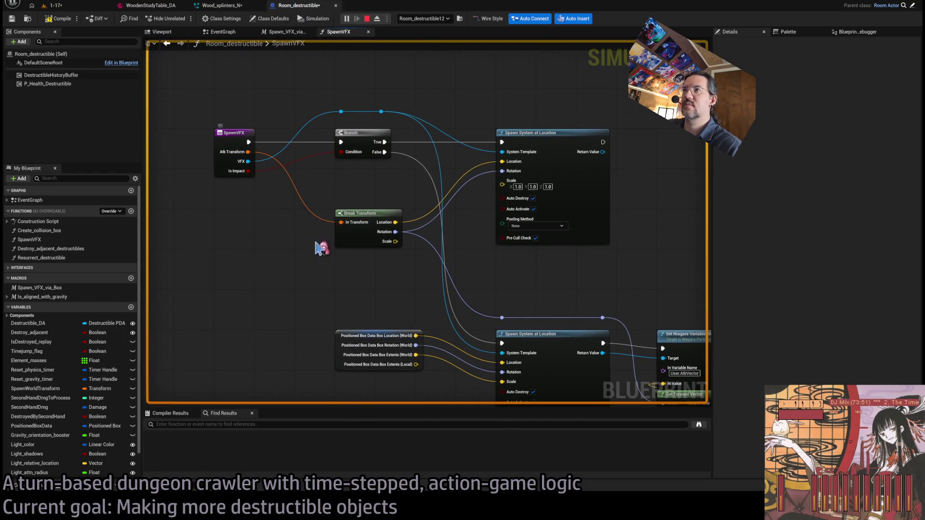
{"action": "left_click_drag", "start_coordinate": [316, 247], "coordinate": [288, 238]}
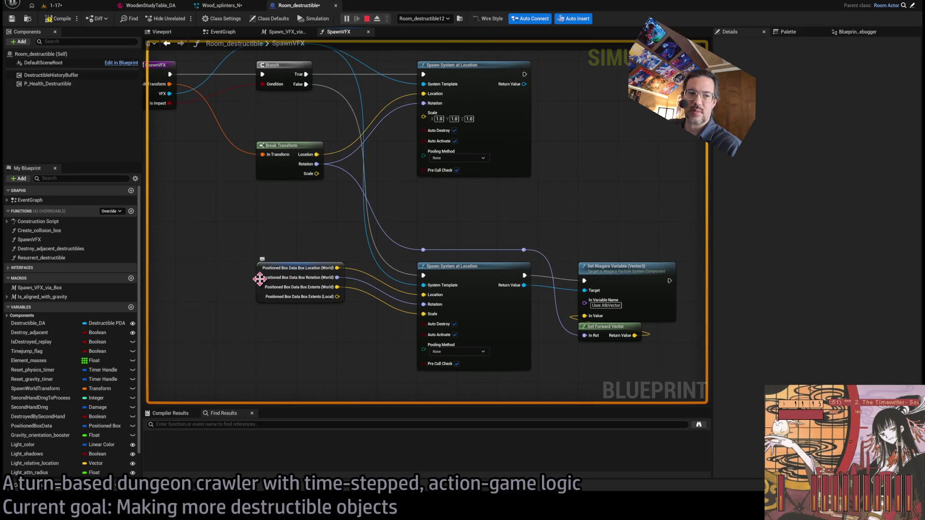
{"action": "left_click", "coordinate": [77, 7]}
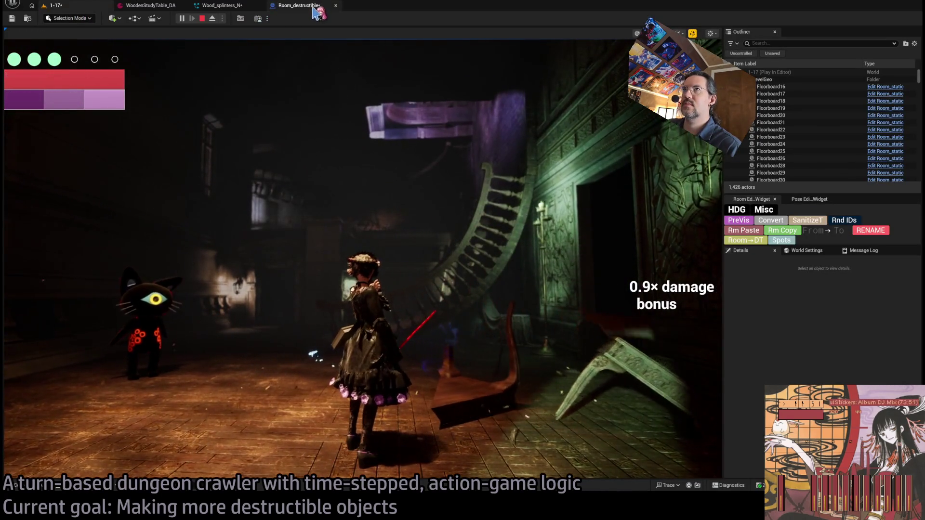
{"action": "left_click", "coordinate": [299, 6]}
{"action": "left_click", "coordinate": [217, 9]}
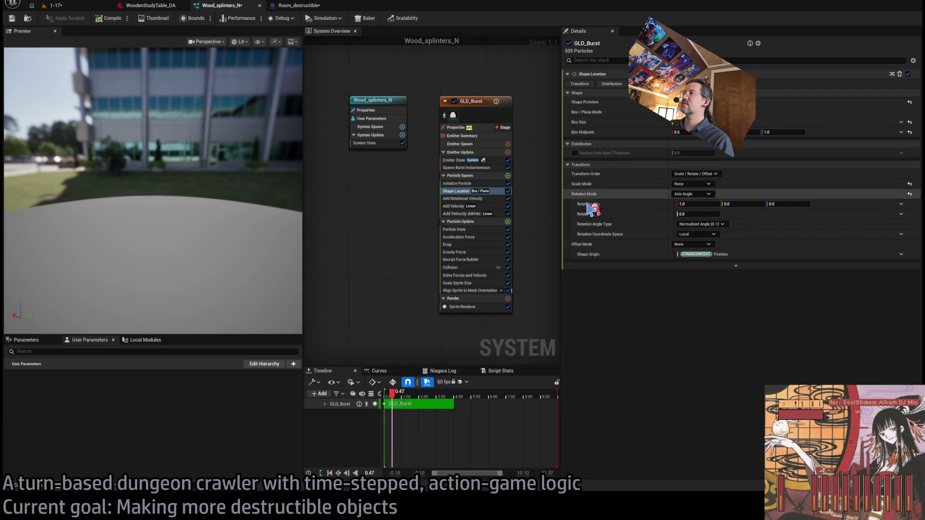
{"action": "left_click", "coordinate": [268, 6]}
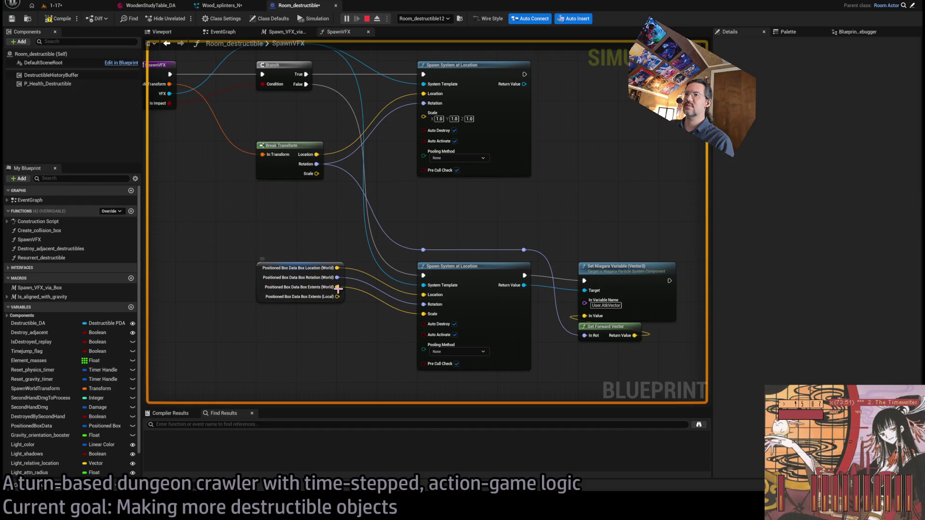
Stop simulation and route Box Extents (World) through a float Multiply node into Scale
{"action": "left_click", "coordinate": [370, 19]}
{"action": "mouse_move", "coordinate": [336, 287]}
{"action": "left_mouse_down"}
{"action": "mouse_move", "coordinate": [348, 354]}
{"action": "mouse_move", "coordinate": [298, 374]}
{"action": "left_mouse_up"}
{"action": "left_click", "coordinate": [337, 297]}
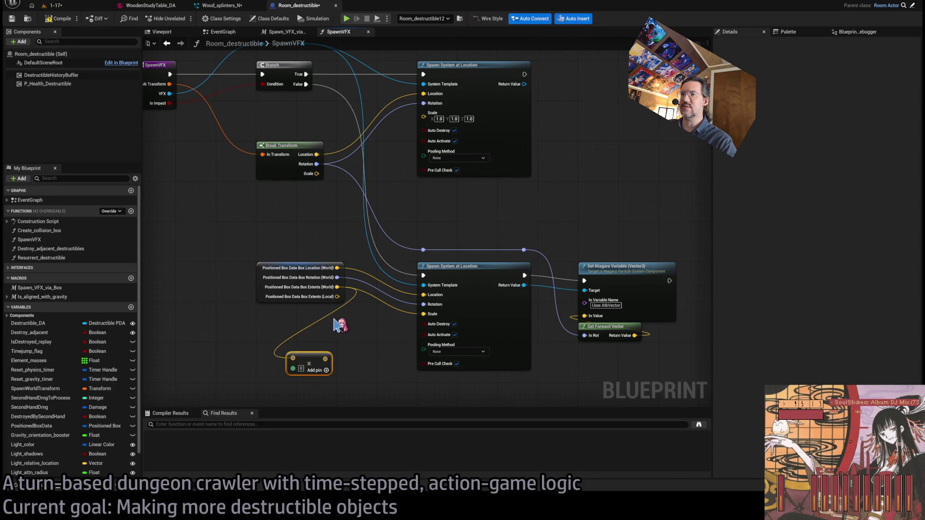
{"action": "left_click_drag", "start_coordinate": [325, 360], "coordinate": [424, 313]}
{"action": "left_click", "coordinate": [72, 7]}
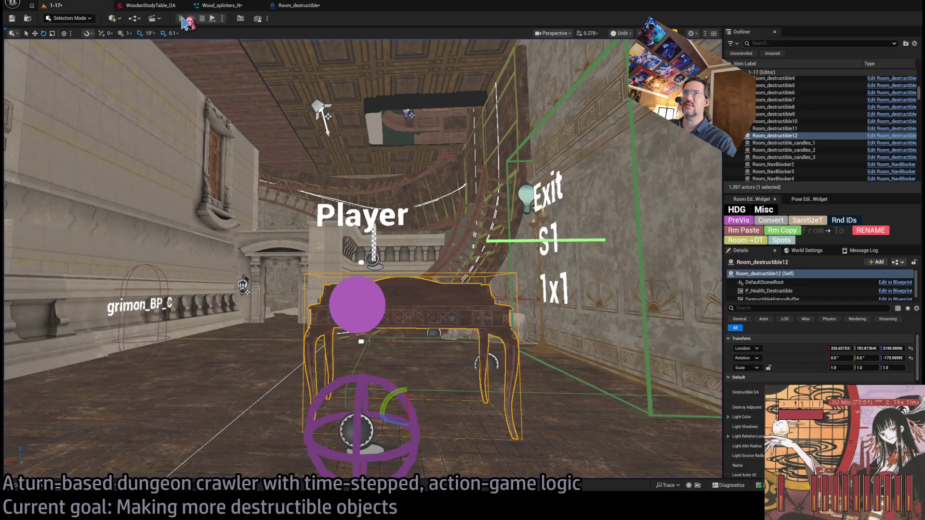
Play the level, swing the sword at the table, and replay the break twice
{"action": "key", "text": "alt+p"}
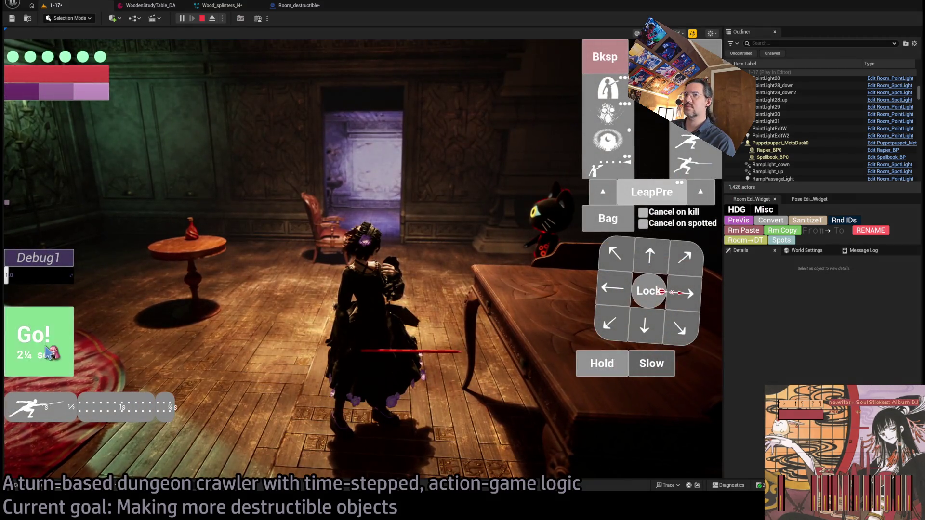
{"action": "left_click", "coordinate": [381, 310]}
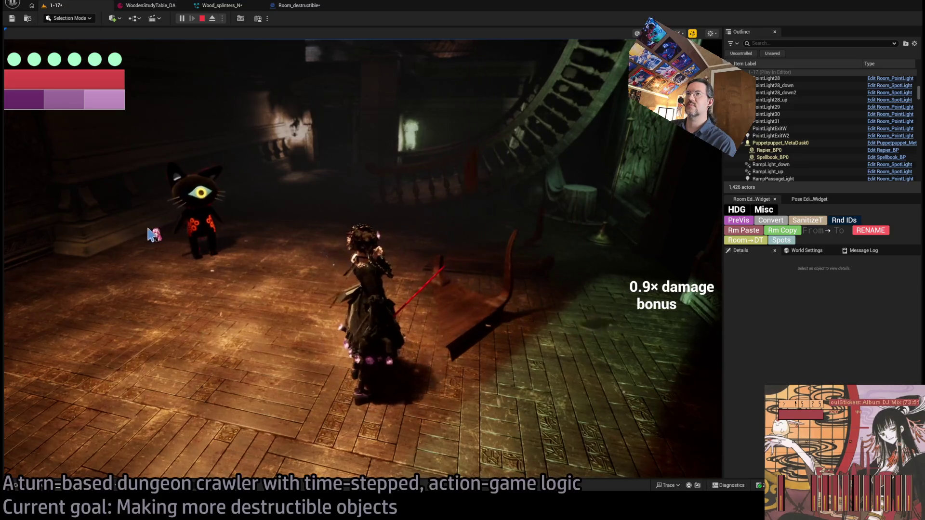
{"action": "key", "text": "shift+F1"}
{"action": "left_click", "coordinate": [36, 295]}
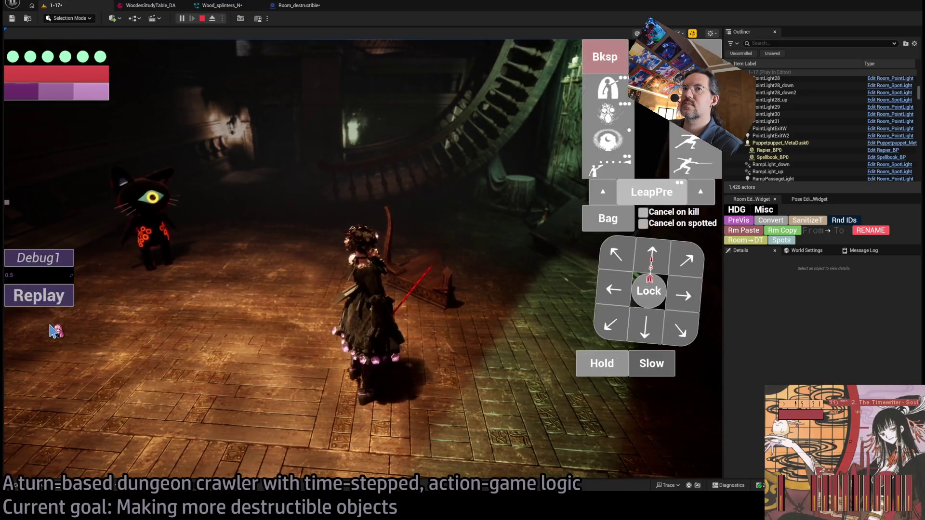
{"action": "left_click", "coordinate": [56, 296]}
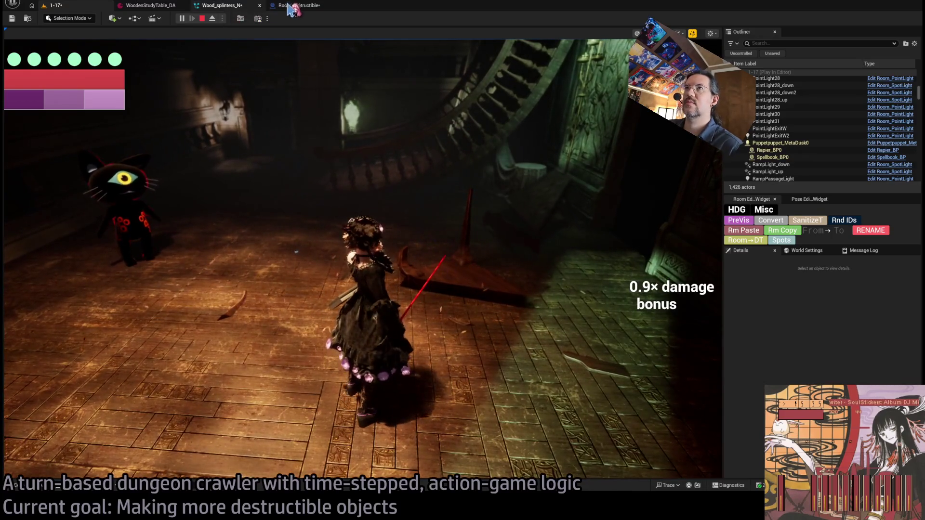
{"action": "left_click", "coordinate": [301, 5]}
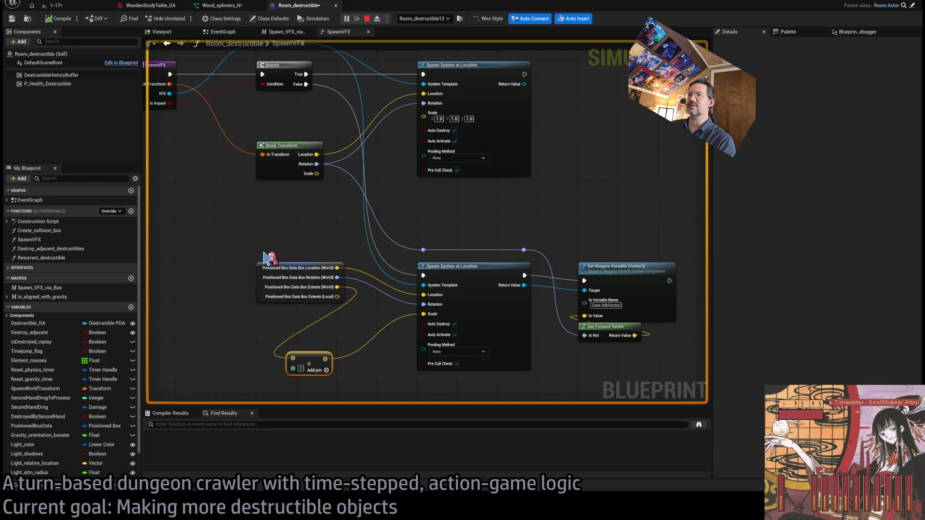
Enable Fixed Bounds on the GLD_Burst emitter in Wood_splinters_N
{"action": "left_click_drag", "start_coordinate": [269, 259], "coordinate": [347, 258]}
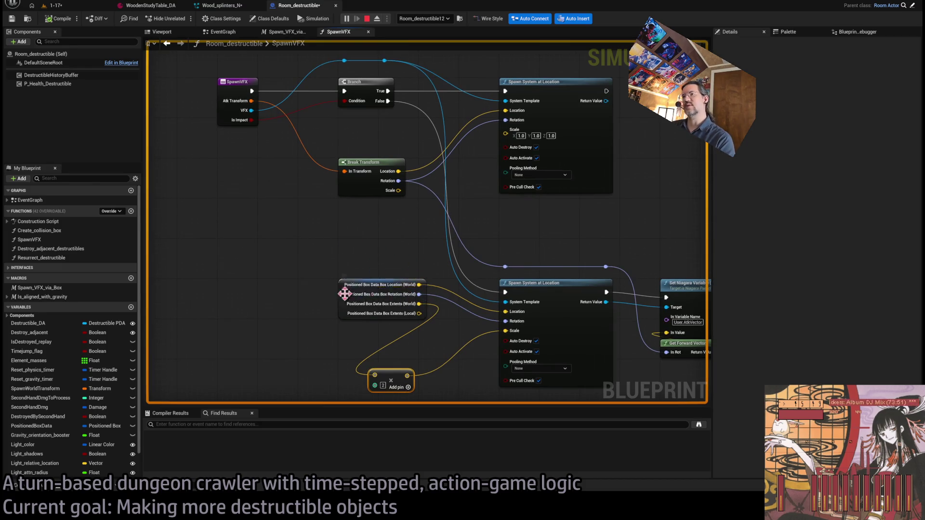
{"action": "left_click_drag", "start_coordinate": [440, 282], "coordinate": [363, 259]}
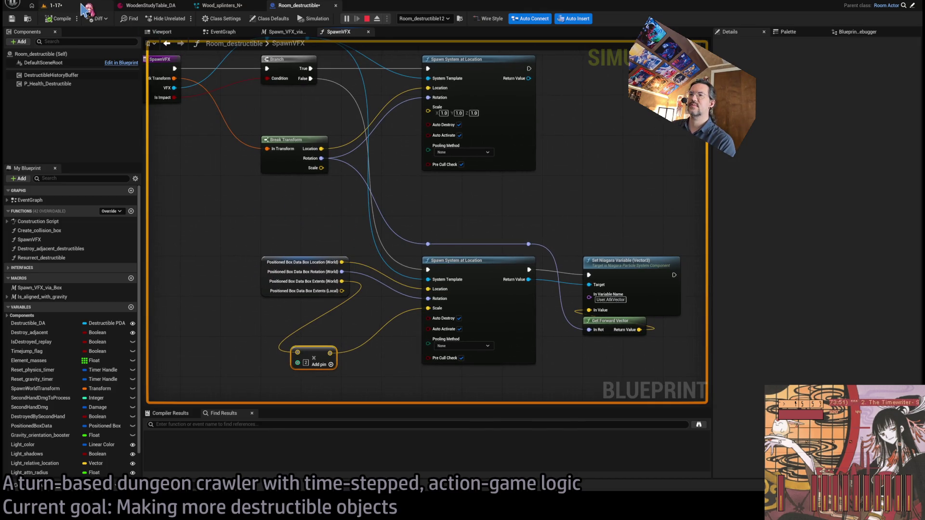
{"action": "left_click", "coordinate": [224, 6]}
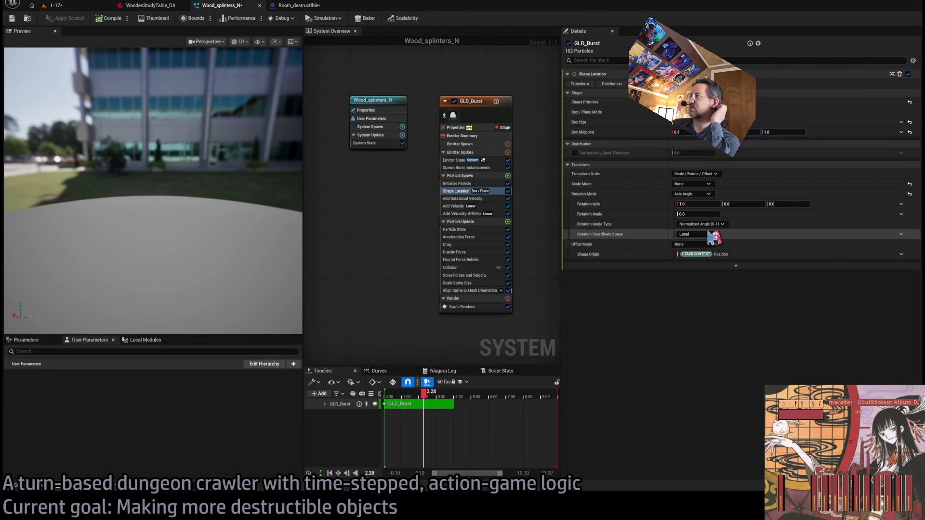
{"action": "left_click", "coordinate": [482, 128]}
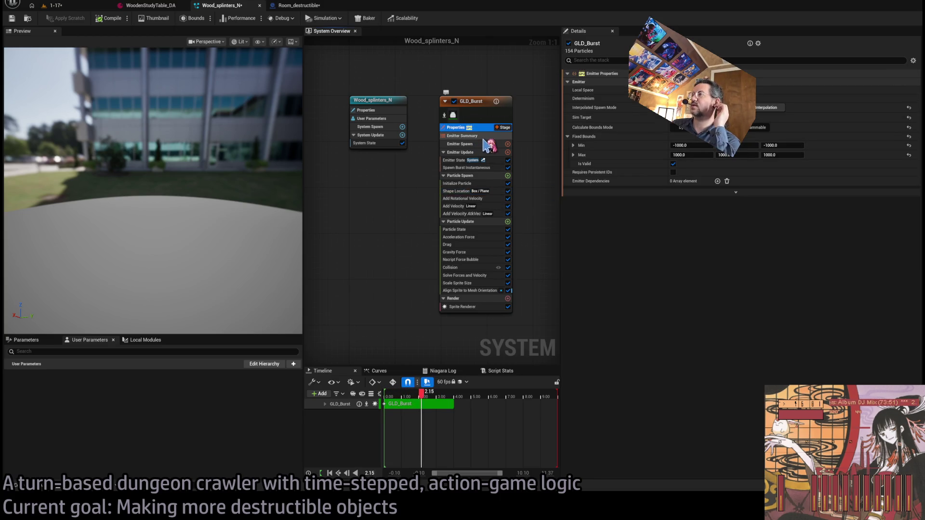
{"action": "left_click", "coordinate": [673, 164]}
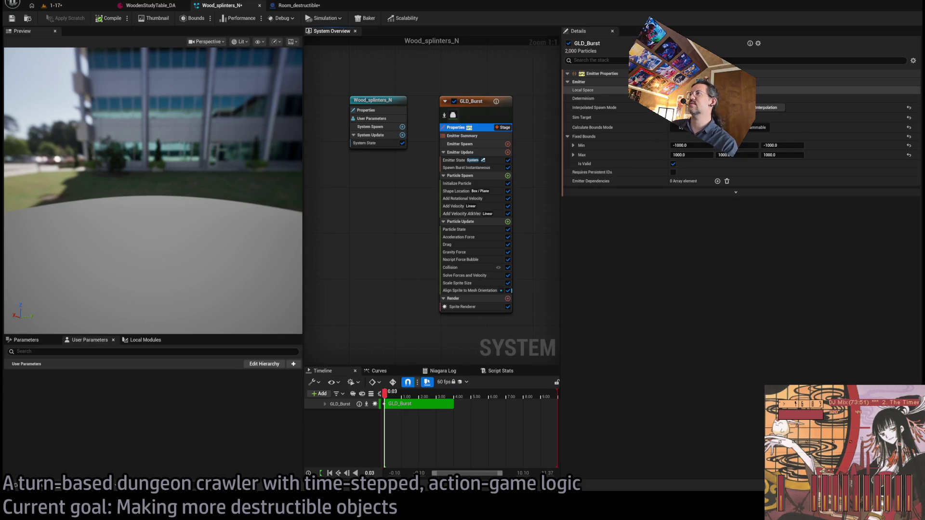
Inspect the Add Velocity and Shape Location module settings, including advanced options
{"action": "left_click", "coordinate": [491, 207]}
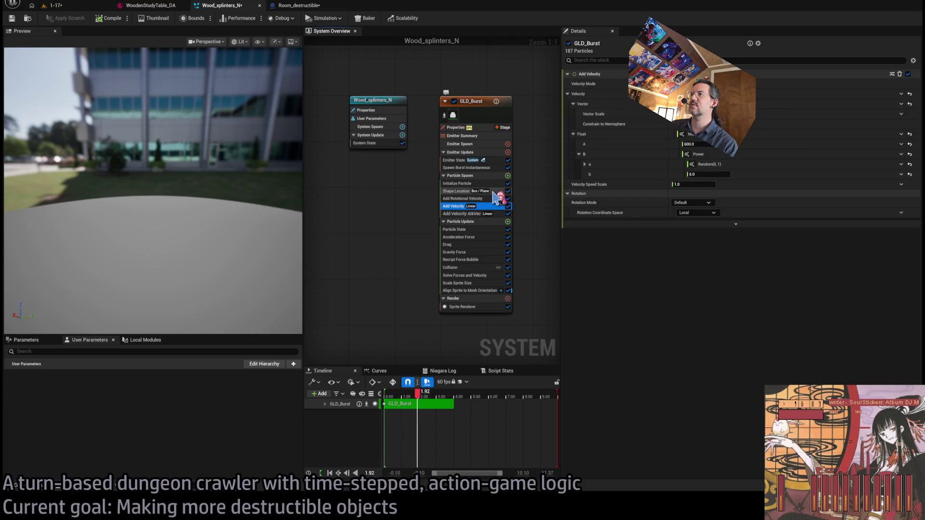
{"action": "left_click", "coordinate": [501, 192]}
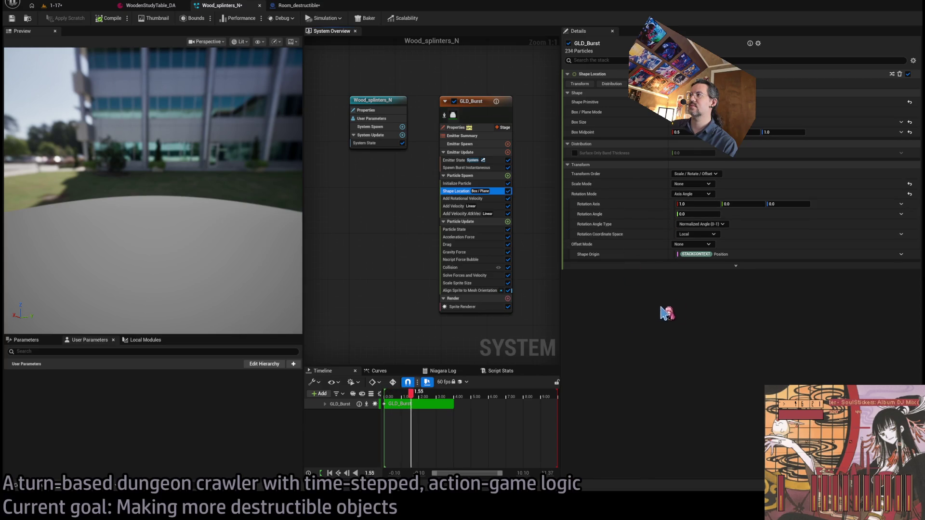
{"action": "left_click", "coordinate": [734, 268]}
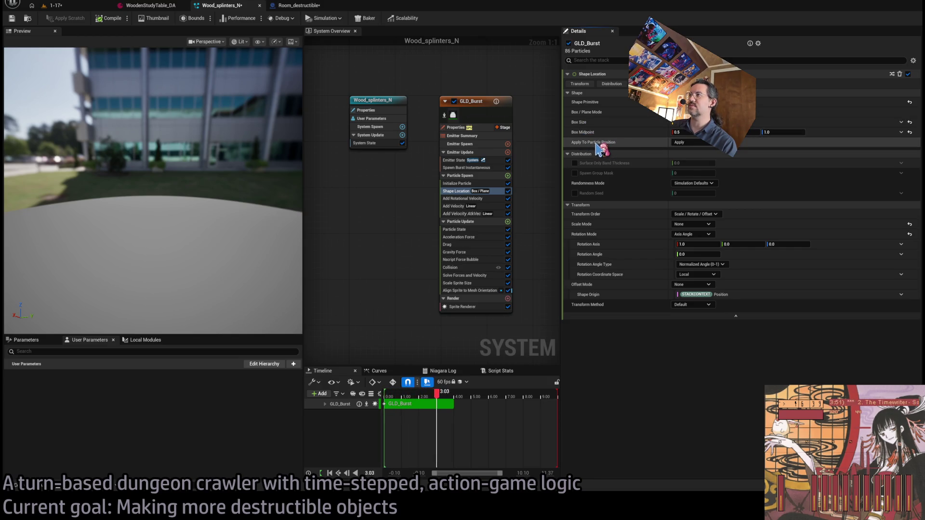
{"action": "left_click", "coordinate": [576, 153]}
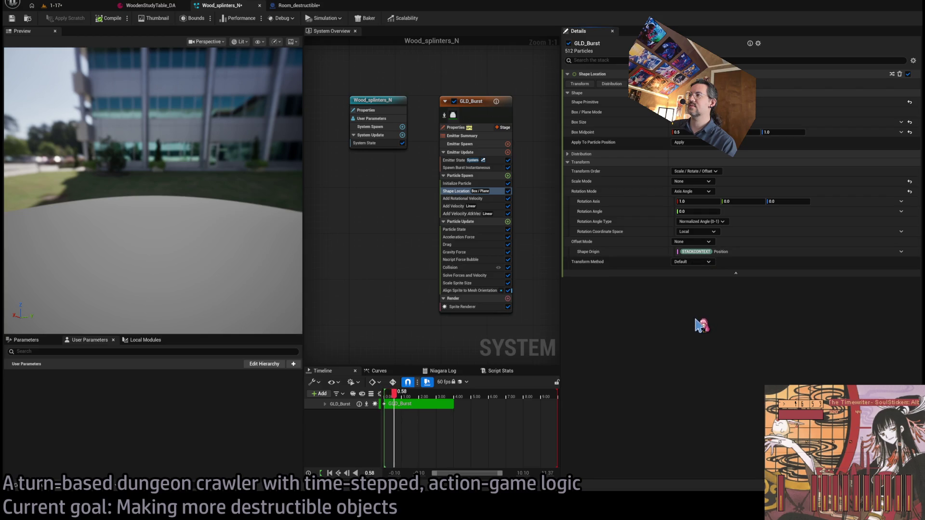
{"action": "left_click", "coordinate": [63, 5]}
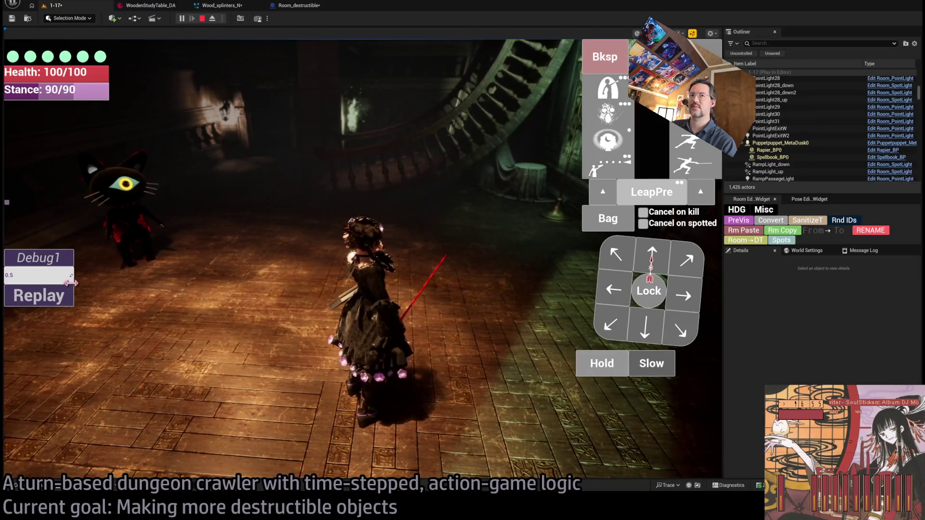
Replay the table attack twice in the 1-17 level
{"action": "left_click", "coordinate": [38, 293]}
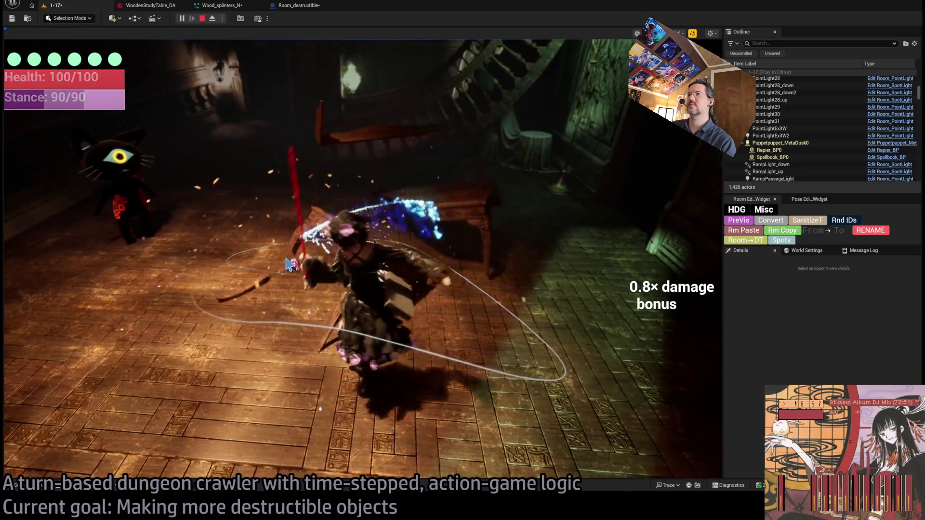
{"action": "left_click", "coordinate": [66, 301]}
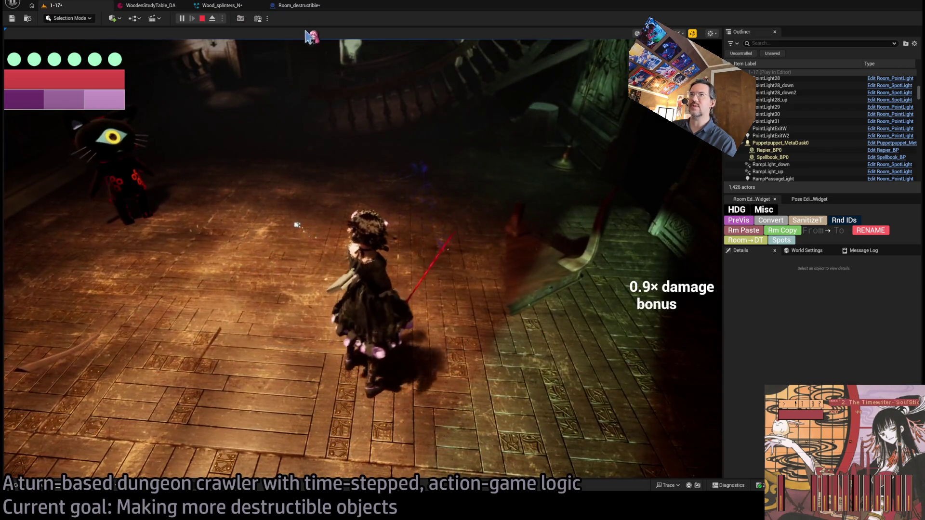
{"action": "left_click", "coordinate": [297, 7]}
Disable the Add Velocity AtkVec module and replay the attack to check the debris
{"action": "left_click", "coordinate": [220, 5]}
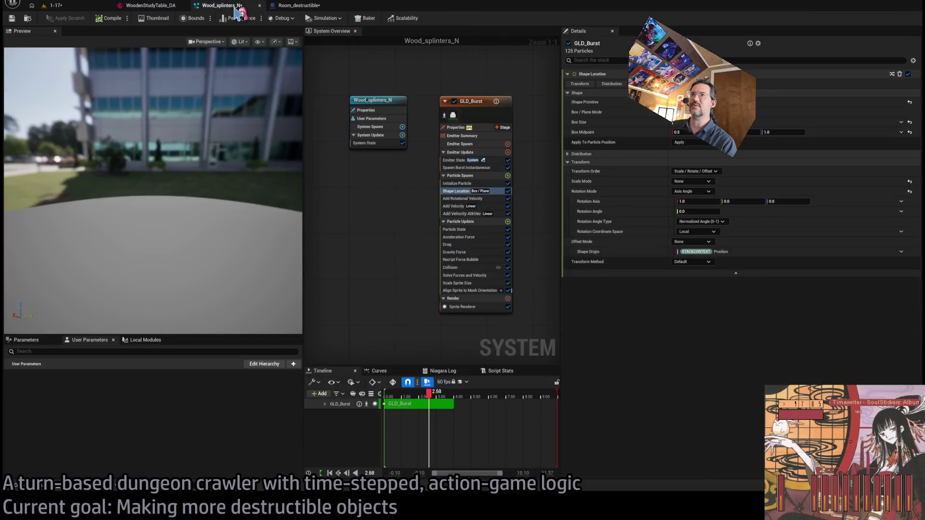
{"action": "left_click", "coordinate": [509, 214]}
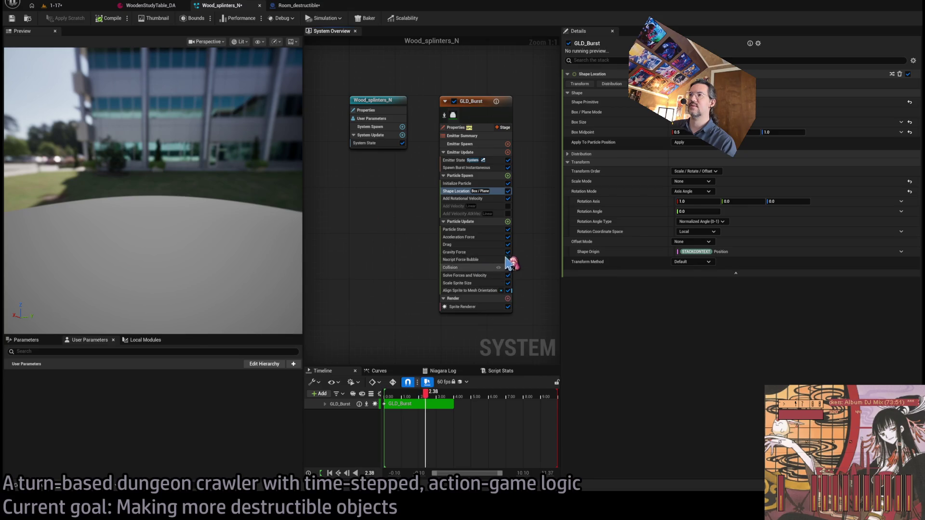
{"action": "left_click", "coordinate": [57, 7]}
{"action": "left_click", "coordinate": [48, 292]}
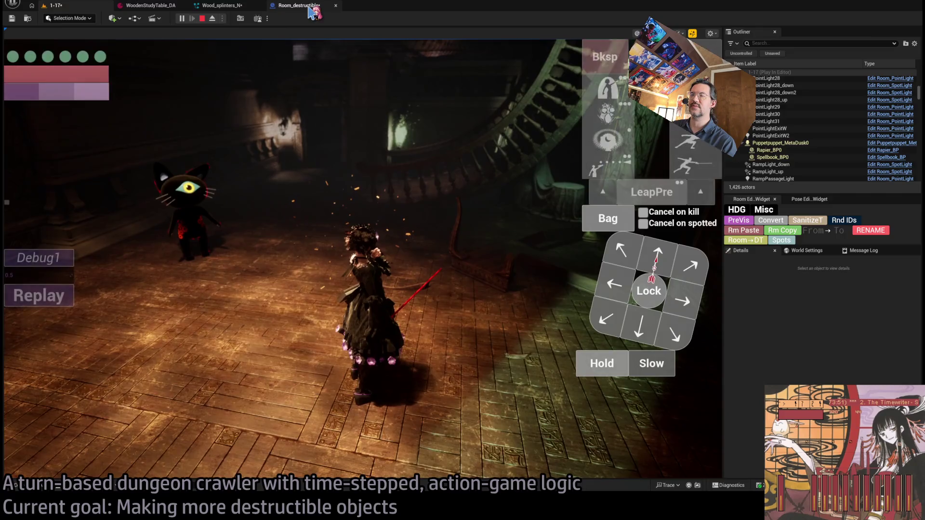
{"action": "left_click", "coordinate": [311, 6]}
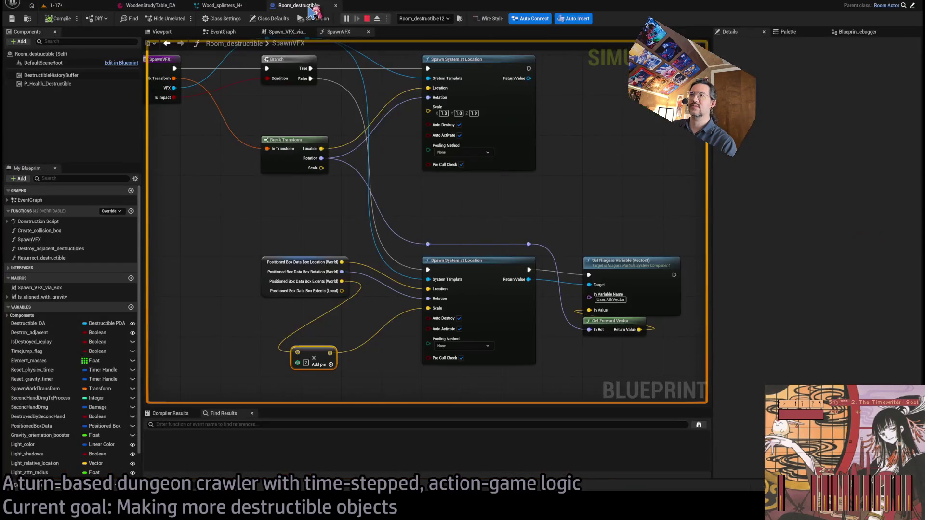
Undo Shape Location's rotation mode back to Default in Wood_splinters_N, then return to the running 1-17 game
{"action": "left_click", "coordinate": [239, 8]}
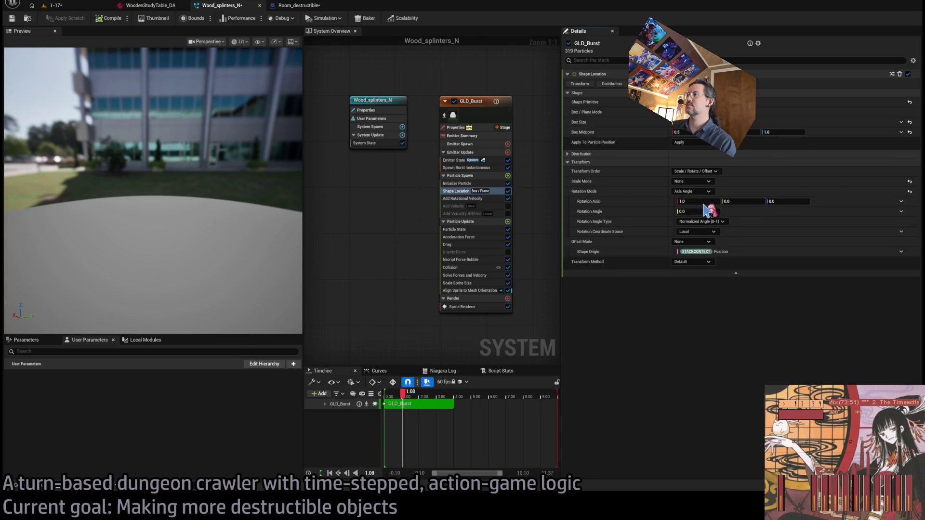
{"action": "key", "text": "ctrl+z"}
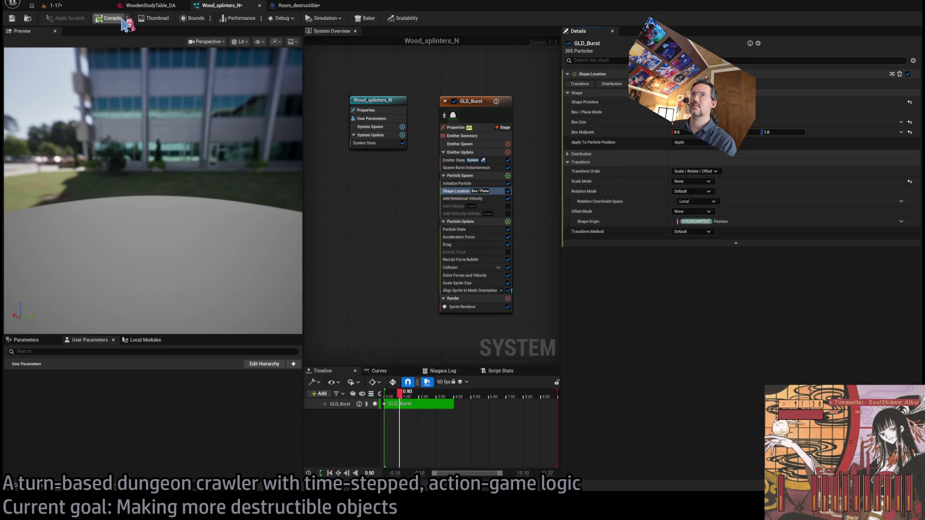
{"action": "left_click", "coordinate": [54, 5]}
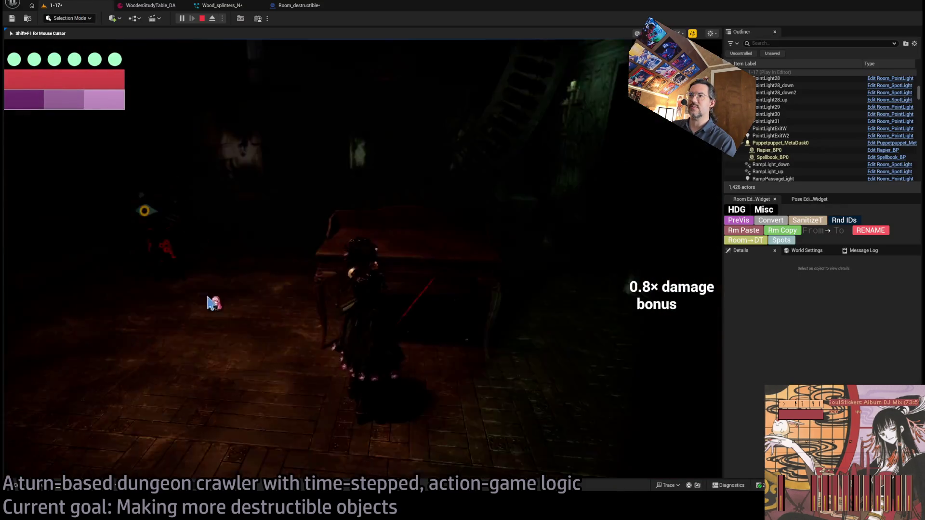
Replay the table break, then eject and re-possess to inspect the splinters
{"action": "left_click", "coordinate": [212, 302]}
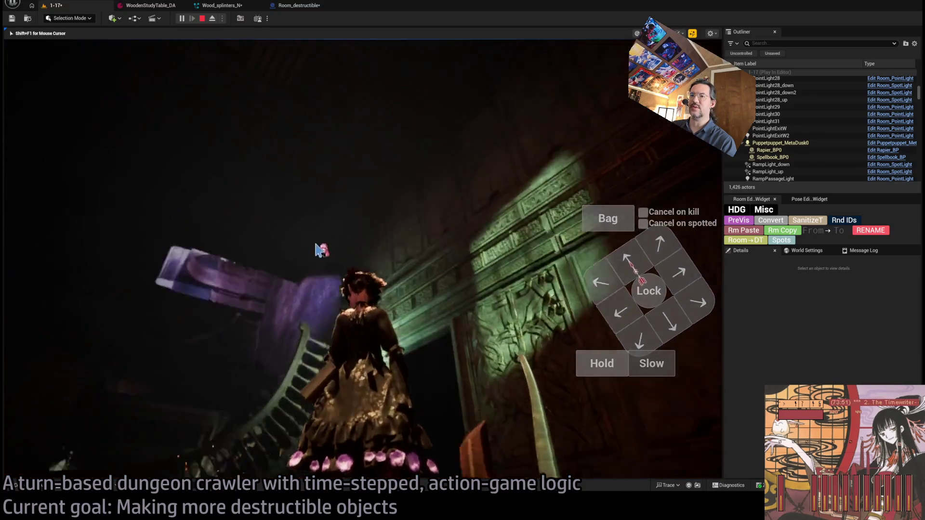
{"action": "key", "text": "F8"}
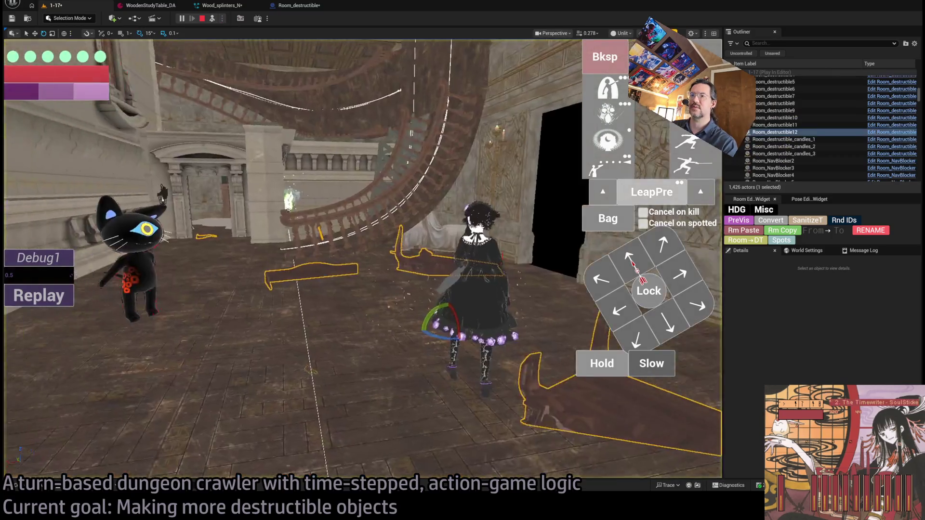
{"action": "key", "text": "F8"}
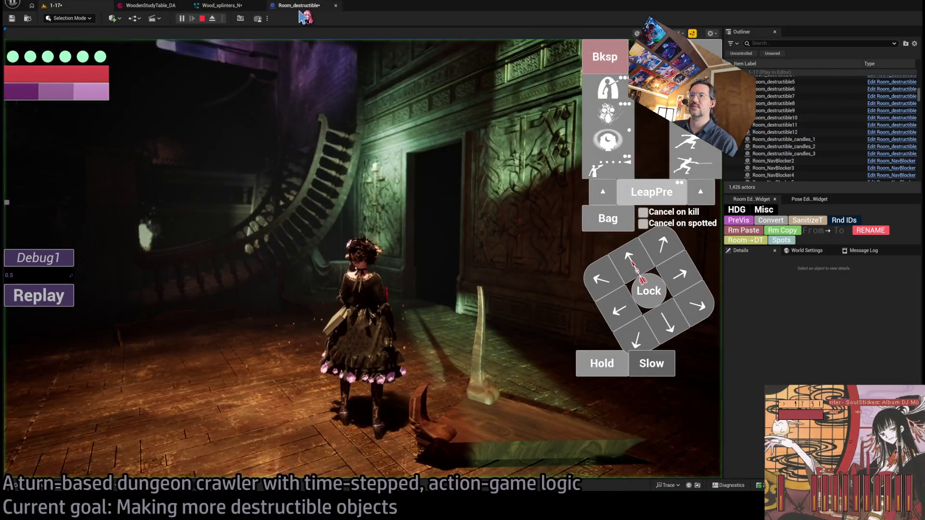
Set the last Box Midpoint value of GLD_Burst's Shape Location to 0.5
{"action": "left_click", "coordinate": [320, 6]}
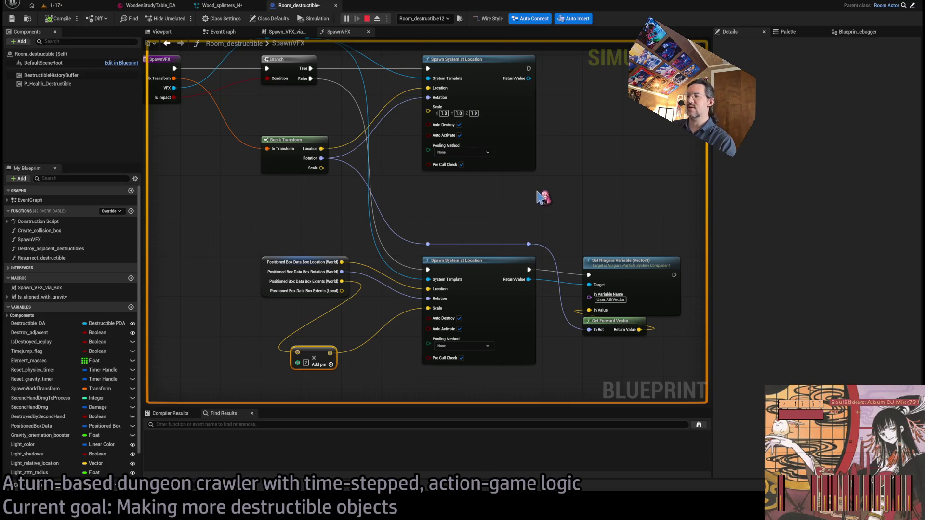
{"action": "left_click", "coordinate": [219, 5]}
{"action": "left_click", "coordinate": [783, 132]}
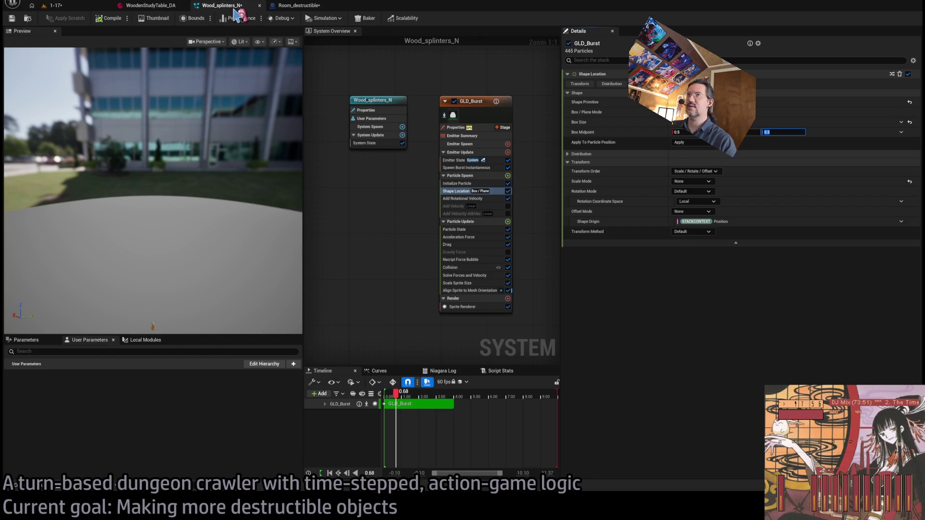
Replay the desk attack in the running game to retest the splinters
{"action": "left_click", "coordinate": [55, 5]}
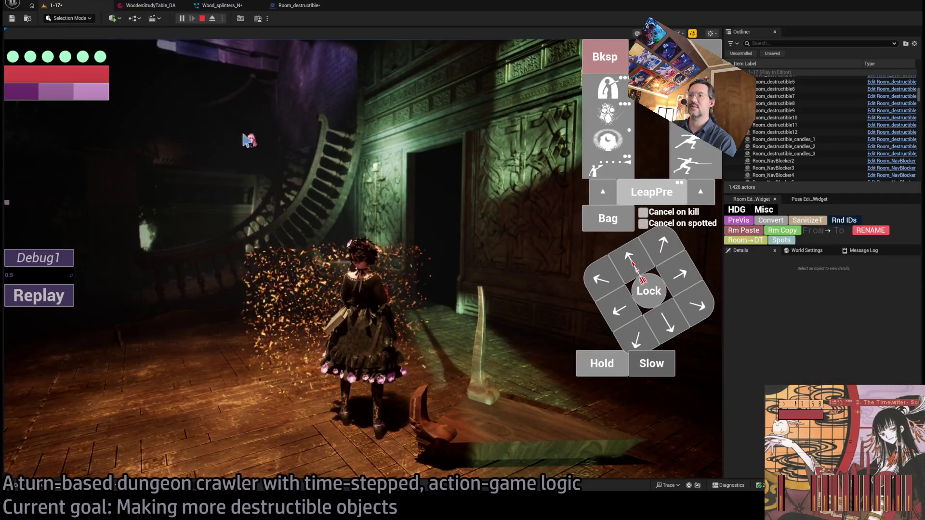
{"action": "left_click", "coordinate": [34, 294]}
{"action": "left_click", "coordinate": [226, 276]}
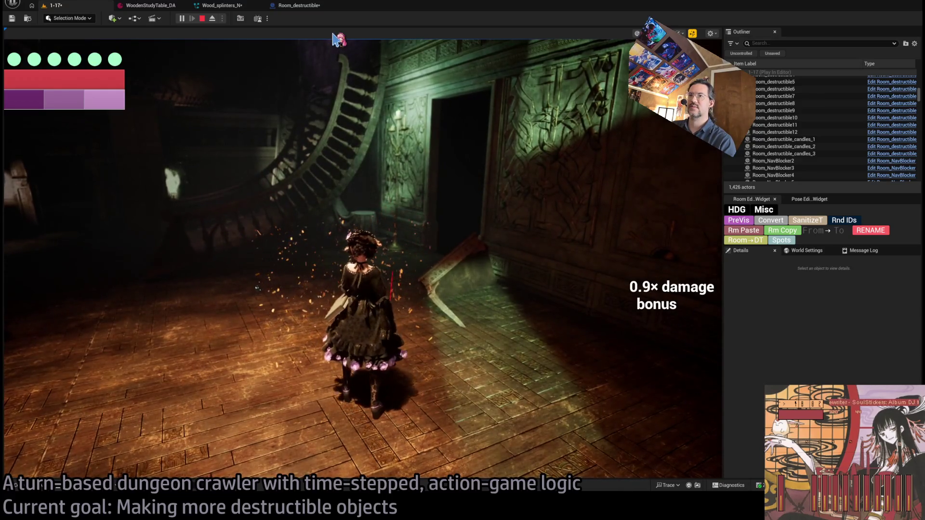
Check the Wood_splinters particle system, then return to the Room_destructible SpawnVFX graph
{"action": "left_click", "coordinate": [301, 6]}
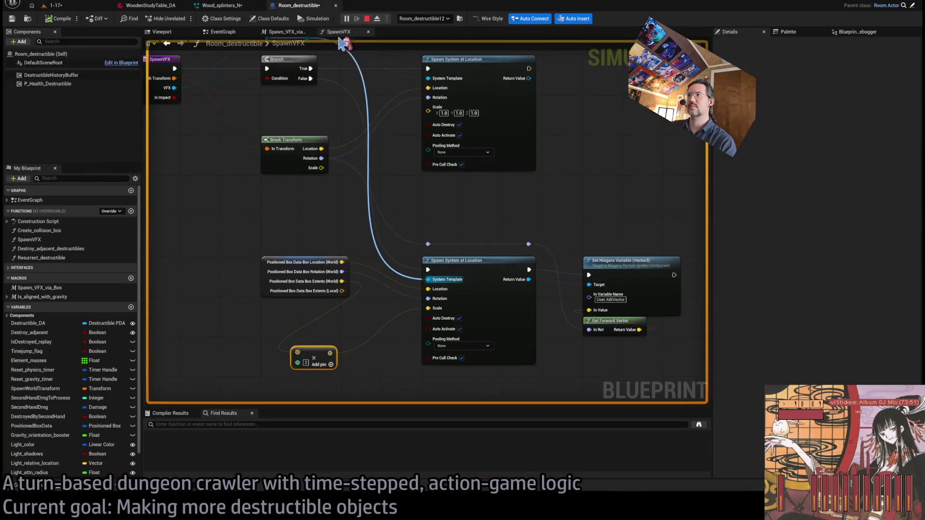
{"action": "left_click", "coordinate": [227, 7]}
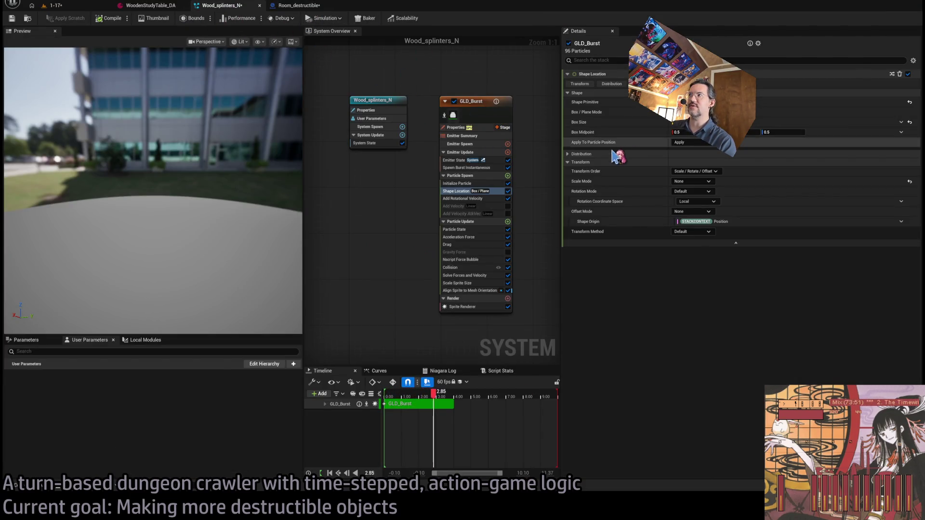
{"action": "left_click", "coordinate": [299, 6]}
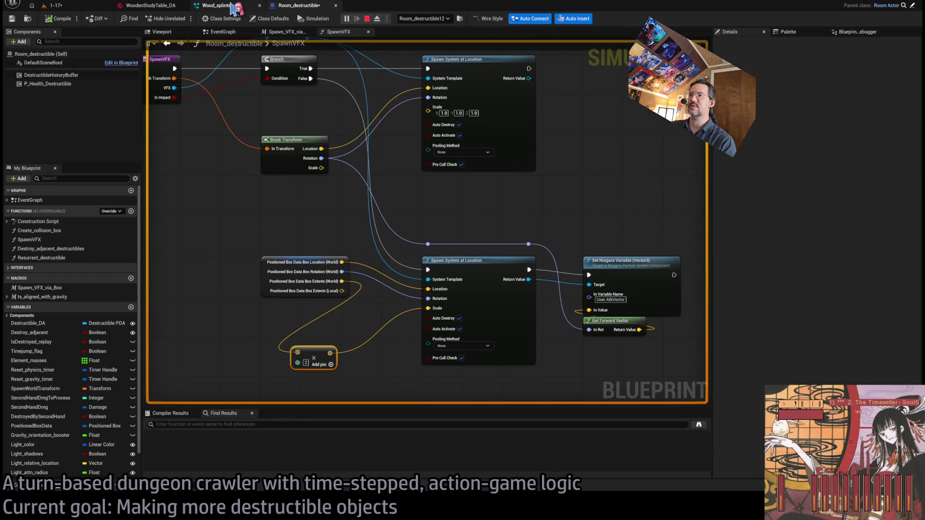
Stop the simulation and delete the vector node feeding the lower spawn's Scale
{"action": "left_click_drag", "start_coordinate": [310, 354], "coordinate": [282, 312]}
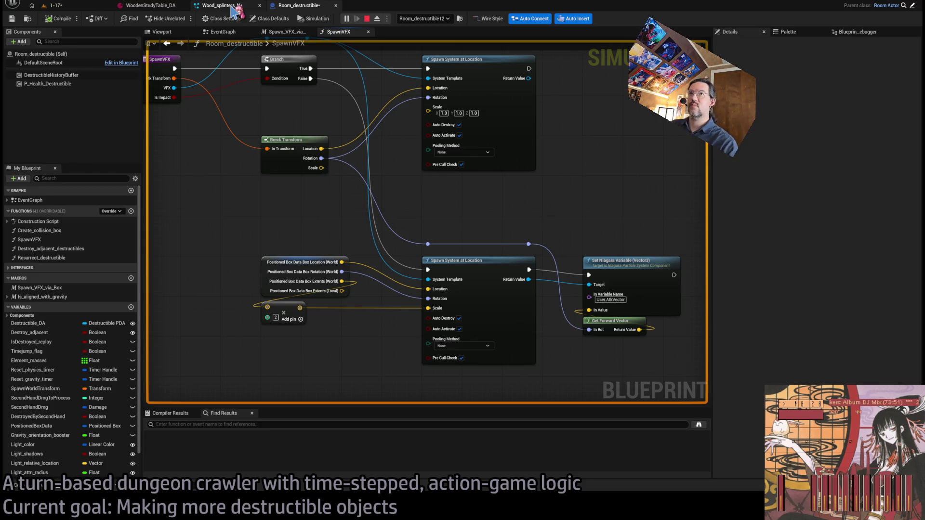
{"action": "left_click", "coordinate": [366, 19]}
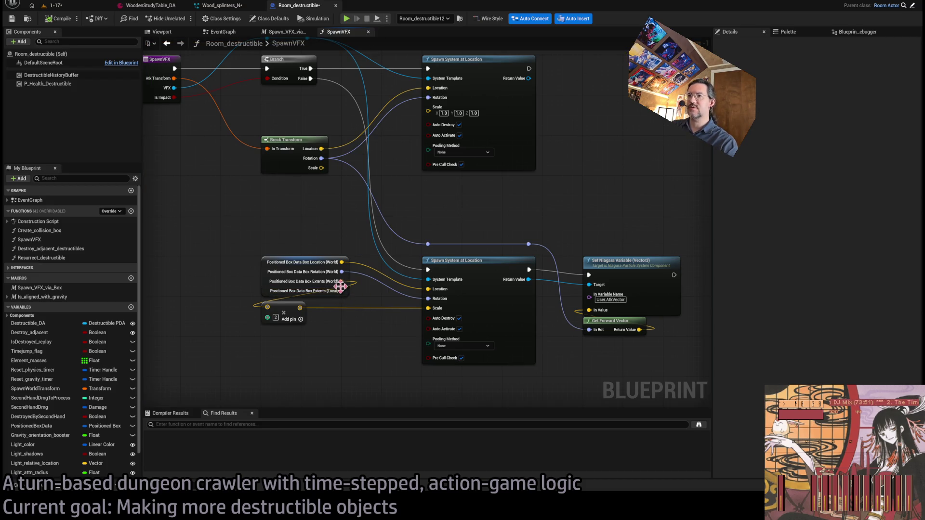
{"action": "left_click", "coordinate": [342, 282], "text": "alt"}
{"action": "left_click", "coordinate": [332, 311]}
{"action": "key", "text": "Delete"}
Wire Box Extents (World) directly into the Spawn System at Location Scale pin
{"action": "left_click_drag", "start_coordinate": [342, 281], "coordinate": [355, 292]}
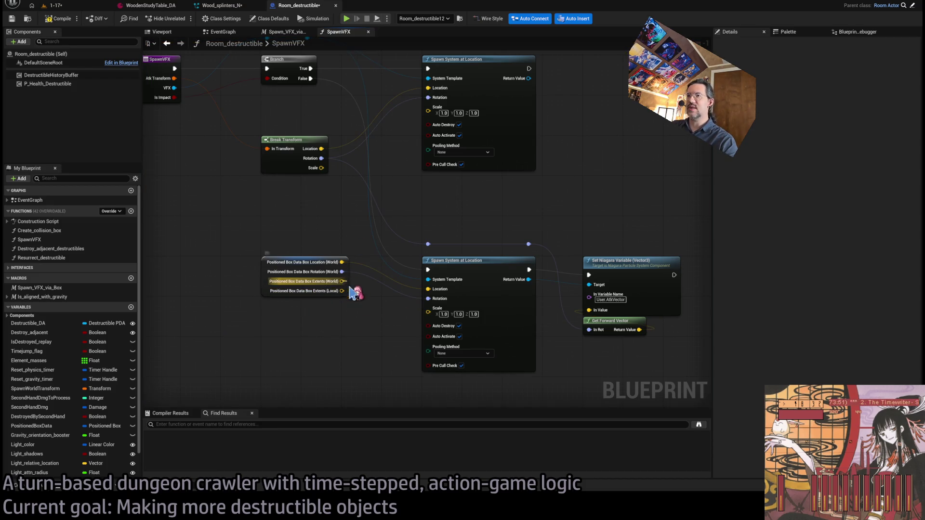
{"action": "left_click_drag", "start_coordinate": [440, 318], "coordinate": [431, 312]}
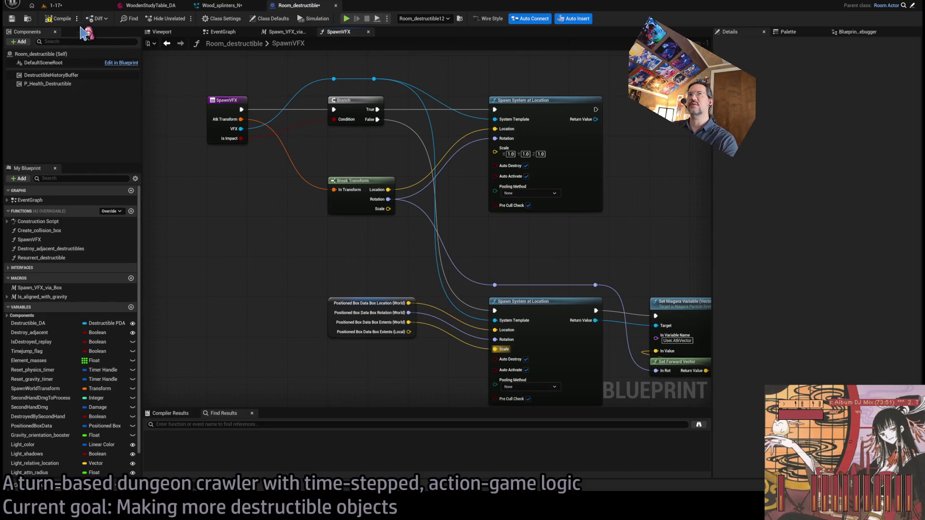
{"action": "left_click", "coordinate": [55, 6]}
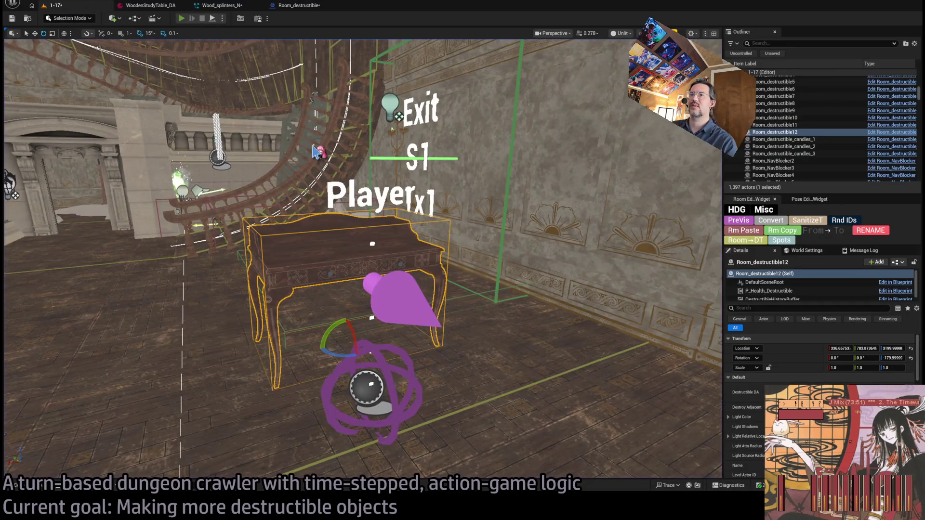
{"action": "key", "text": "alt+p"}
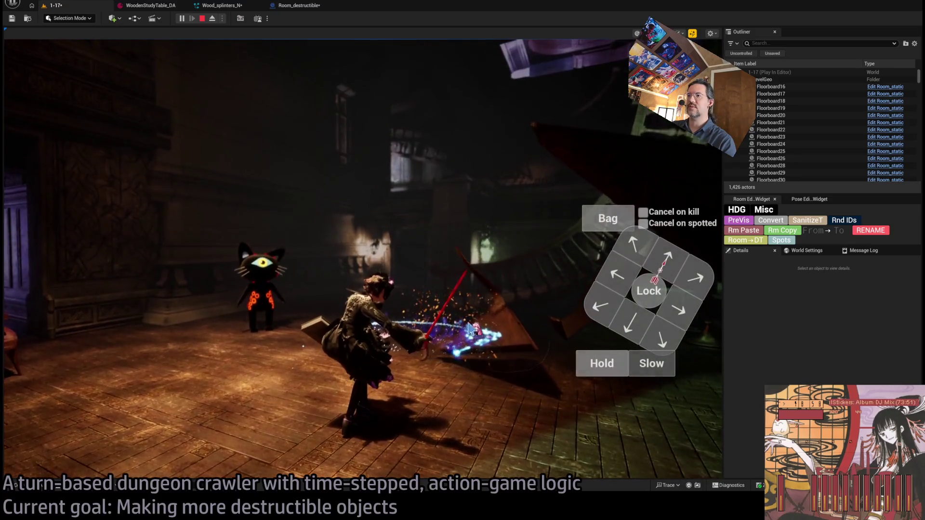
{"action": "left_click", "coordinate": [296, 6]}
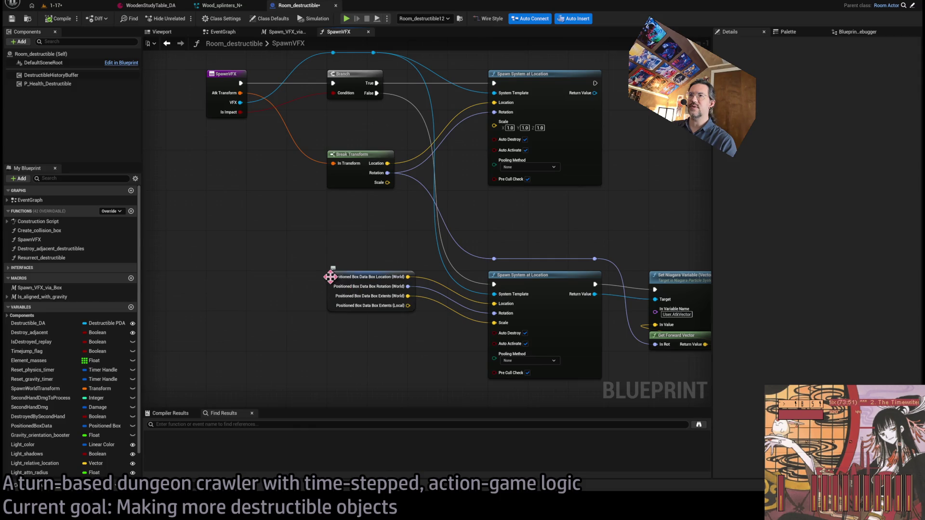
Add a Lerp (Vector) with Break Transform Location into A and box world location into B
{"action": "mouse_move", "coordinate": [330, 277]}
{"action": "left_mouse_down"}
{"action": "mouse_move", "coordinate": [215, 278]}
{"action": "mouse_move", "coordinate": [331, 284]}
{"action": "left_mouse_up"}
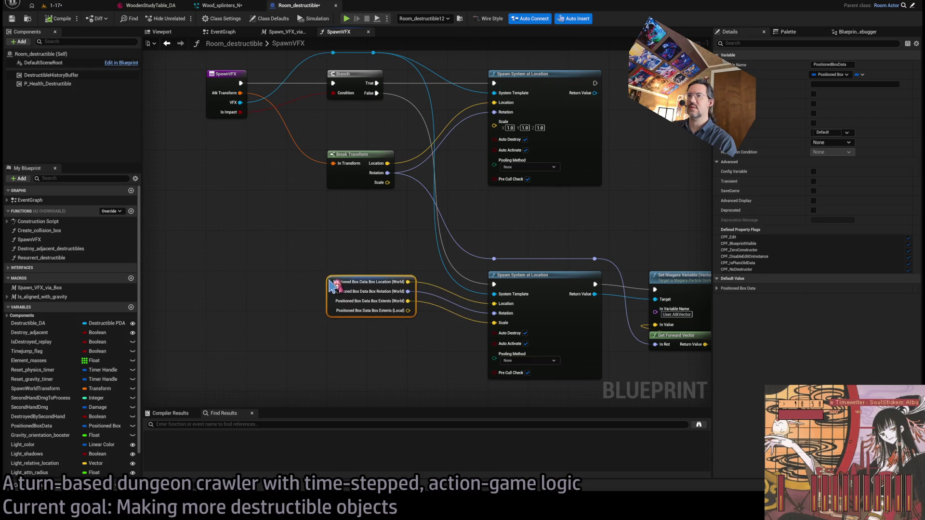
{"action": "left_click_drag", "start_coordinate": [402, 277], "coordinate": [343, 234]}
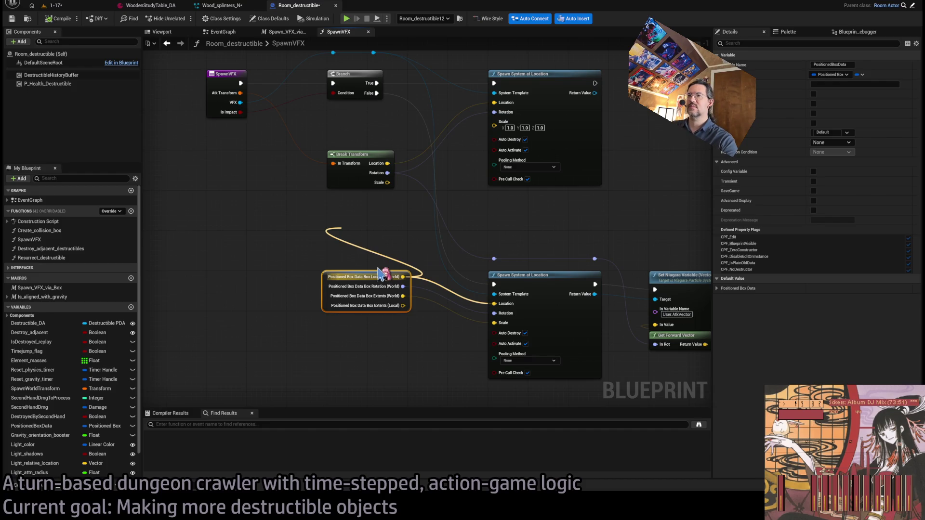
{"action": "left_click", "coordinate": [338, 289]}
{"action": "left_click", "coordinate": [357, 236]}
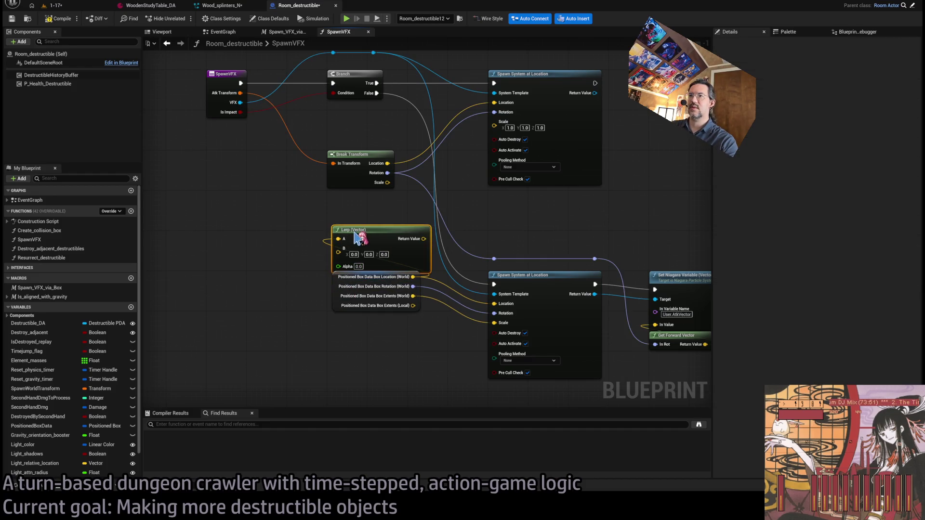
{"action": "left_click", "coordinate": [372, 211]}
{"action": "left_click_drag", "start_coordinate": [388, 164], "coordinate": [412, 198]}
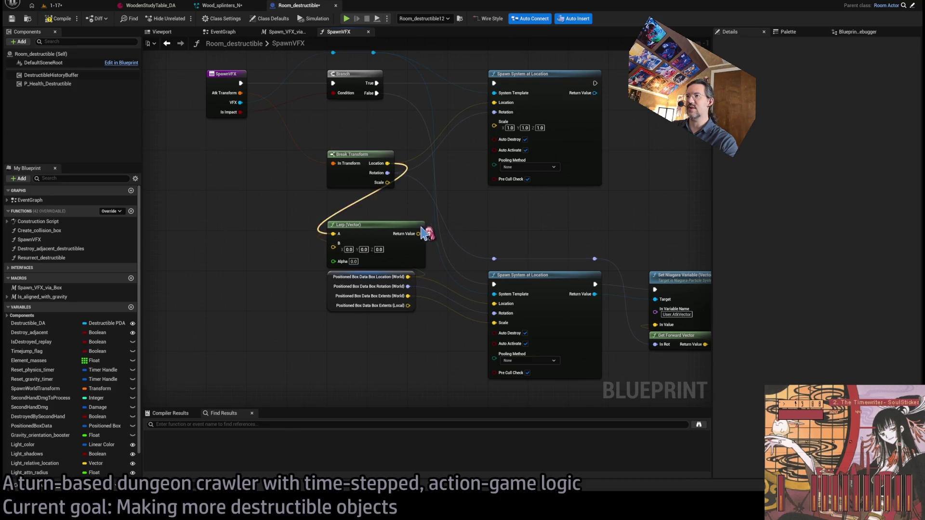
{"action": "left_click_drag", "start_coordinate": [334, 233], "coordinate": [334, 234]}
{"action": "mouse_move", "coordinate": [408, 277]}
{"action": "left_mouse_down"}
{"action": "mouse_move", "coordinate": [356, 244]}
{"action": "mouse_move", "coordinate": [501, 307]}
{"action": "left_mouse_up"}
{"action": "type", "text": "0.5"}
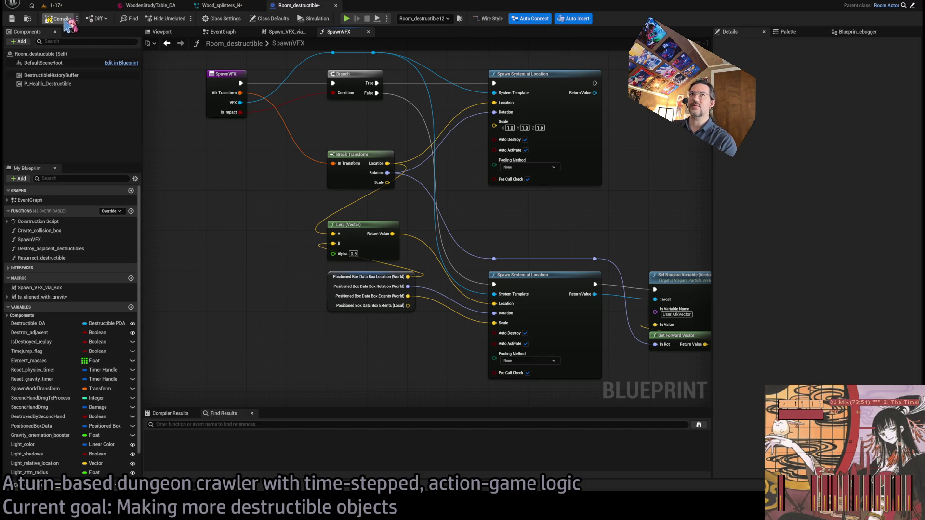
{"action": "left_click", "coordinate": [66, 6]}
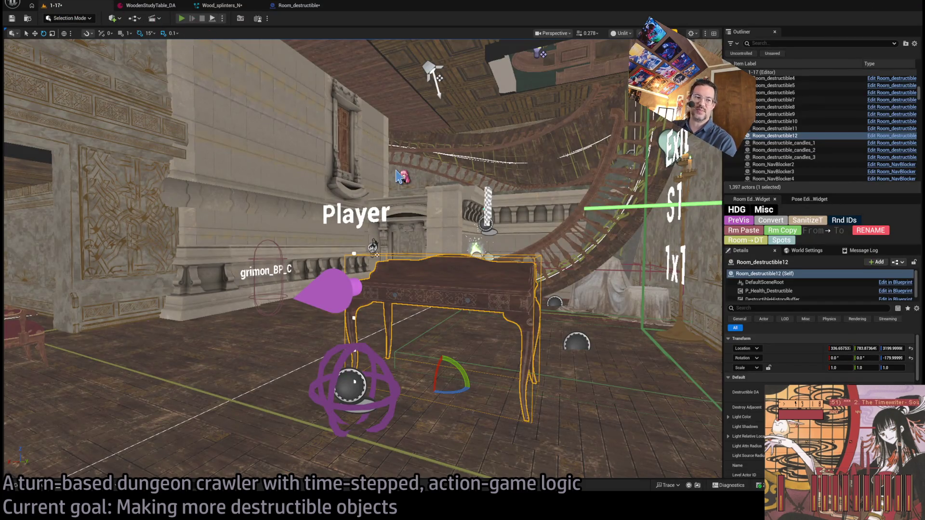
Play-test the Lerp change by smashing the study table, then reopen Wood_splinters_N
{"action": "key", "text": "alt+p"}
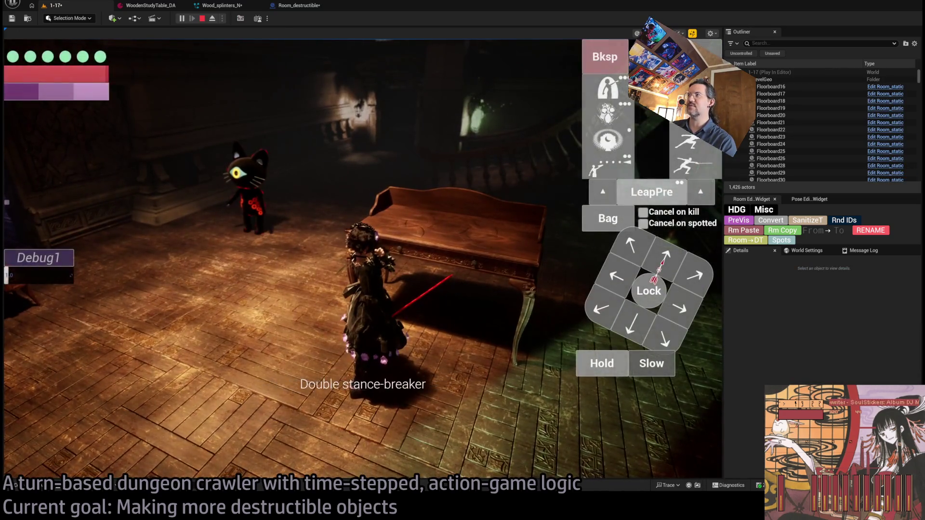
{"action": "left_click", "coordinate": [380, 296]}
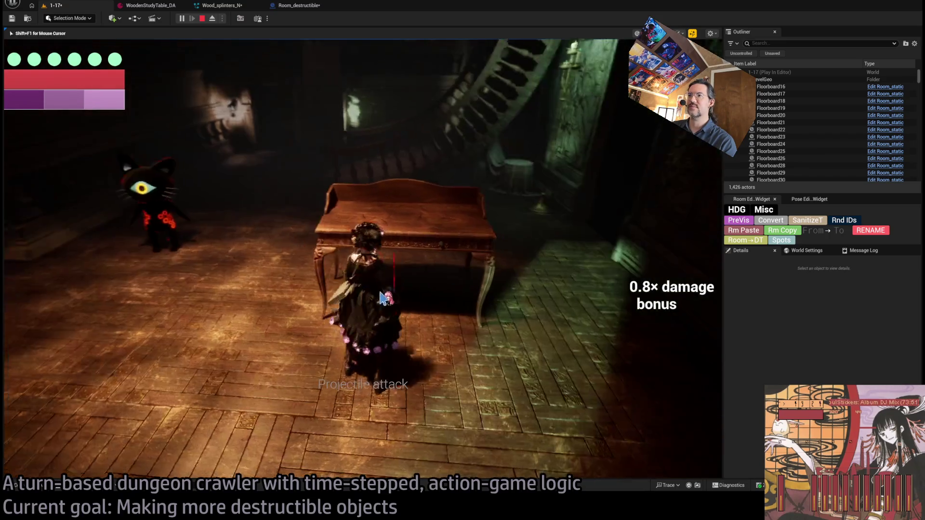
{"action": "key", "text": "shift+F1"}
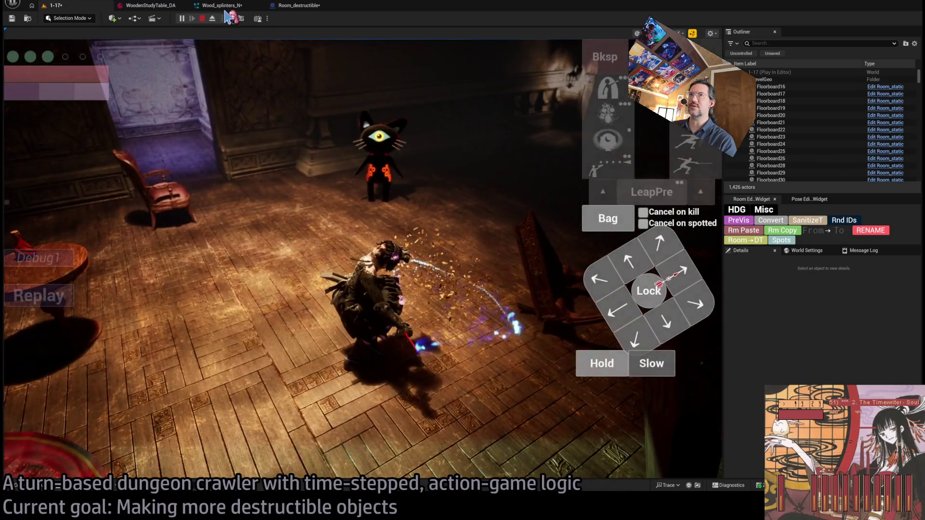
{"action": "left_click", "coordinate": [298, 5]}
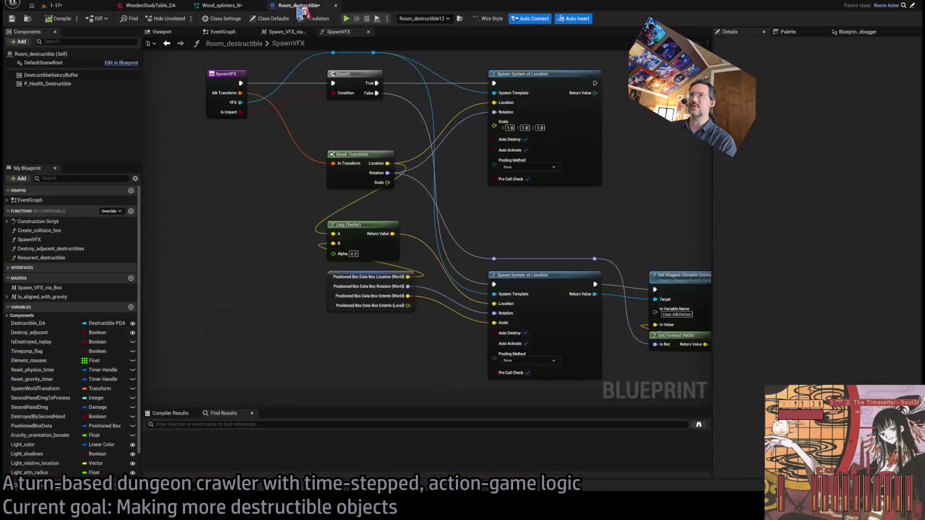
{"action": "left_click", "coordinate": [222, 6]}
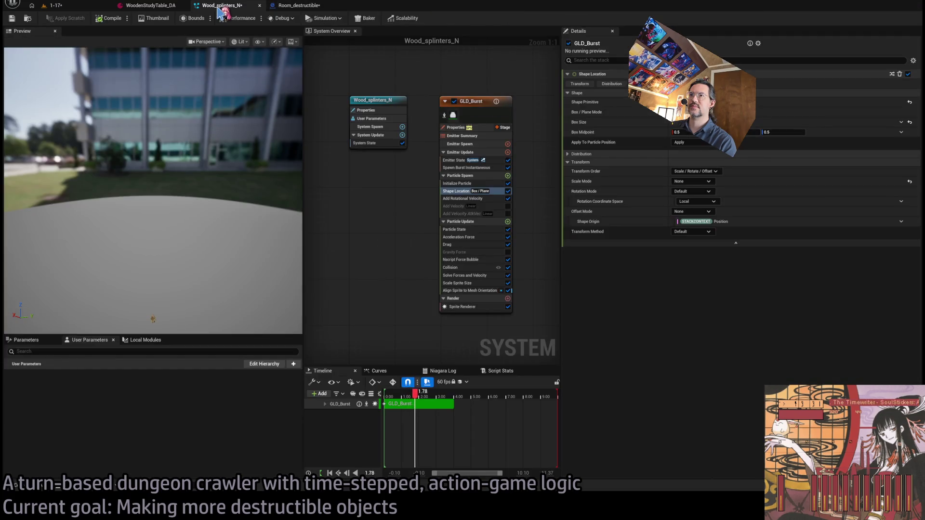
Enable the Add Velocity and Gravity Force modules in the GLD_Burst emitter
{"action": "left_click", "coordinate": [508, 206]}
{"action": "left_click", "coordinate": [508, 252]}
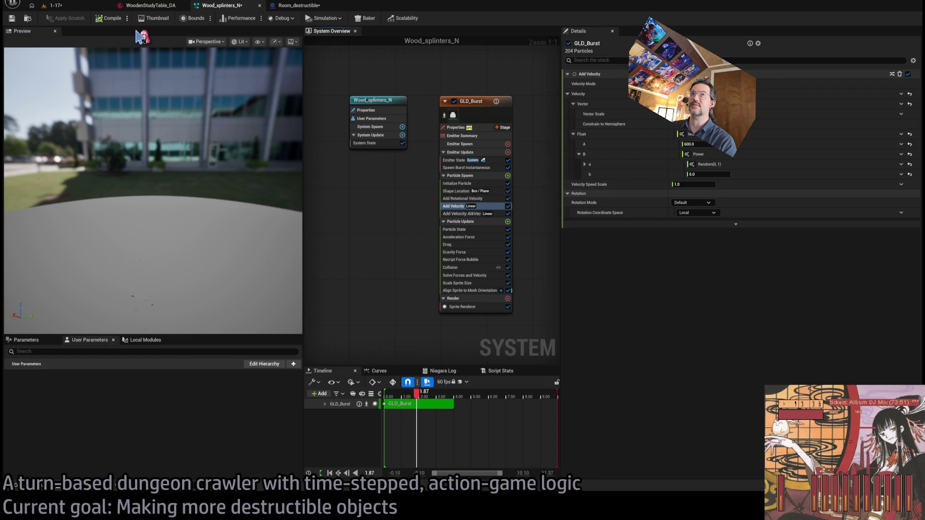
{"action": "left_click", "coordinate": [64, 7]}
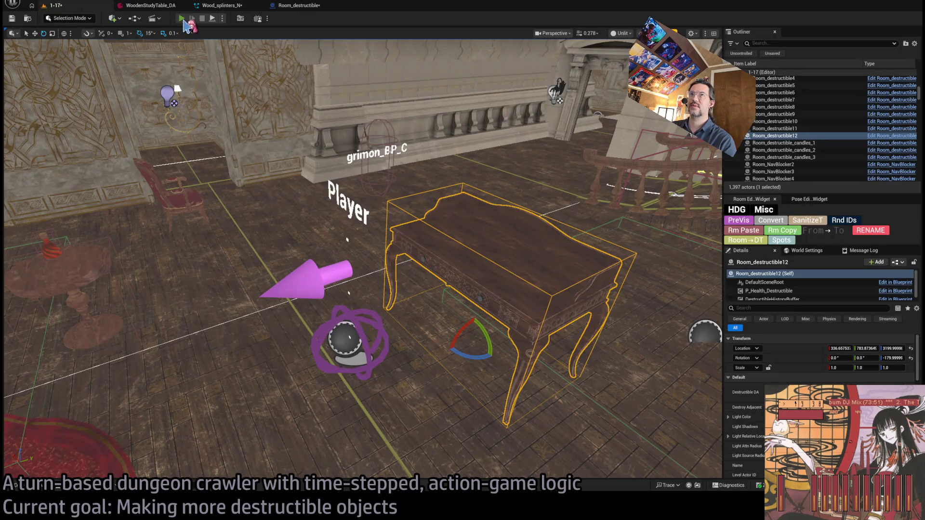
Play-test the 1-17 level, smash the table again, replay, and stop play
{"action": "key", "text": "alt+p"}
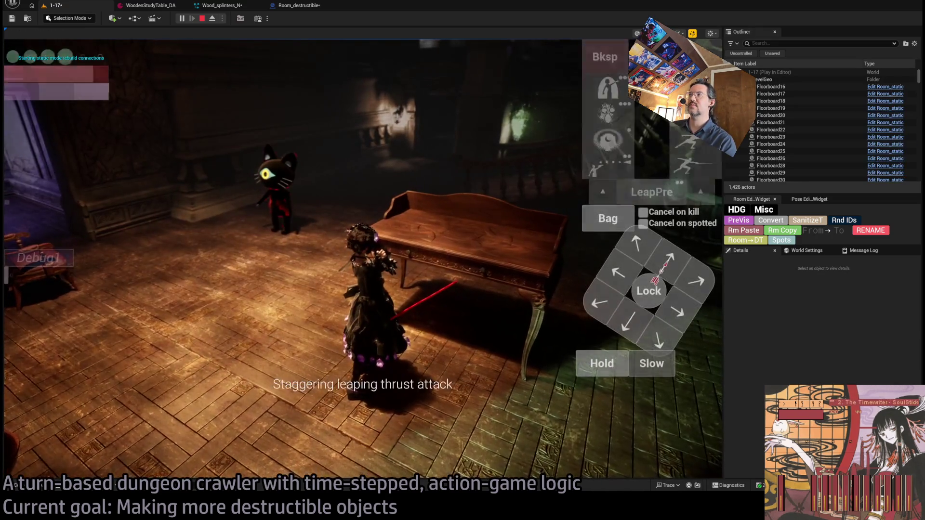
{"action": "left_click", "coordinate": [359, 288]}
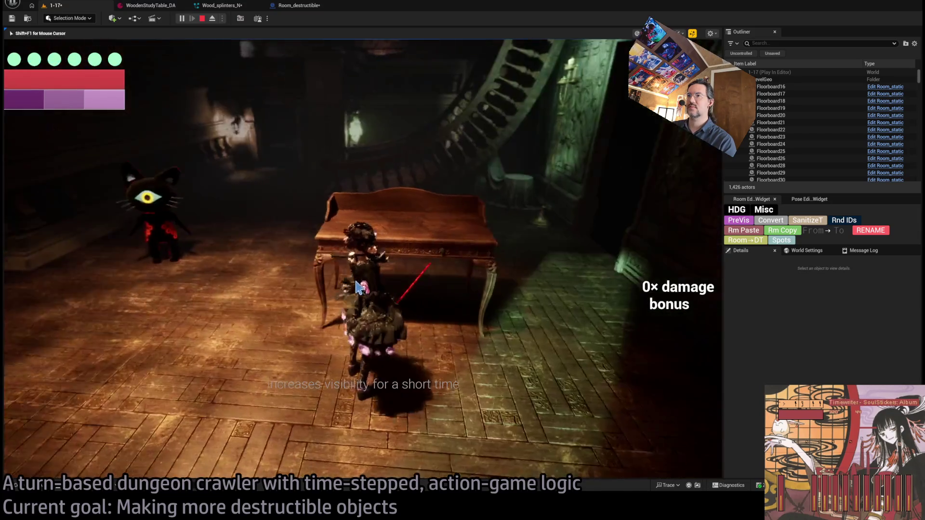
{"action": "left_click", "coordinate": [359, 287]}
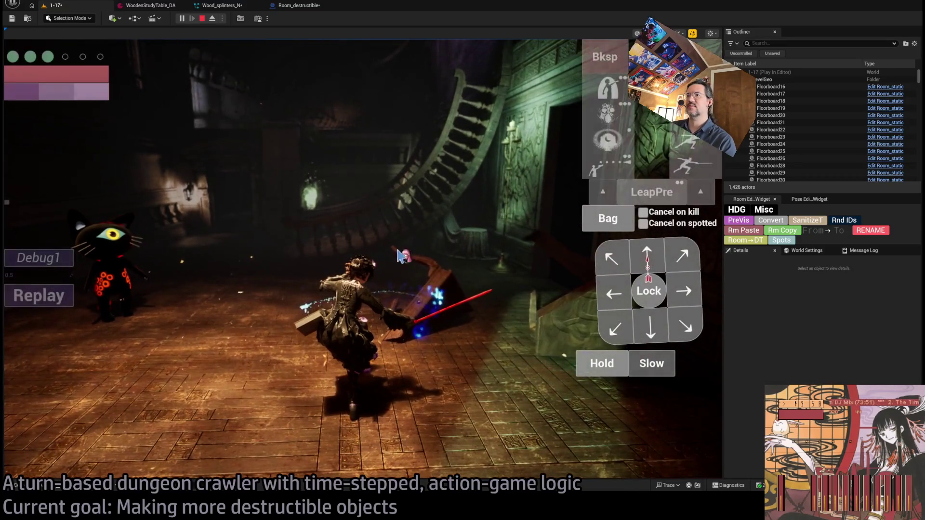
{"action": "left_click", "coordinate": [42, 298]}
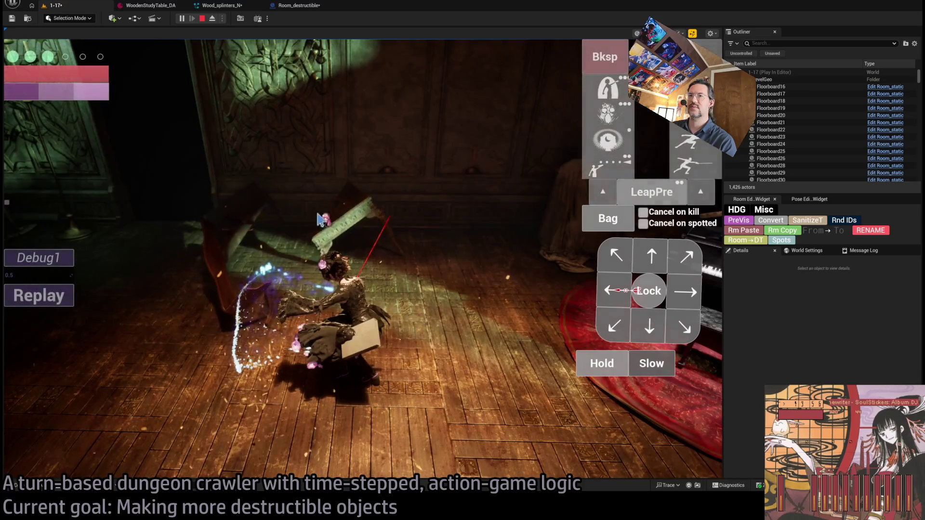
{"action": "left_click", "coordinate": [203, 19]}
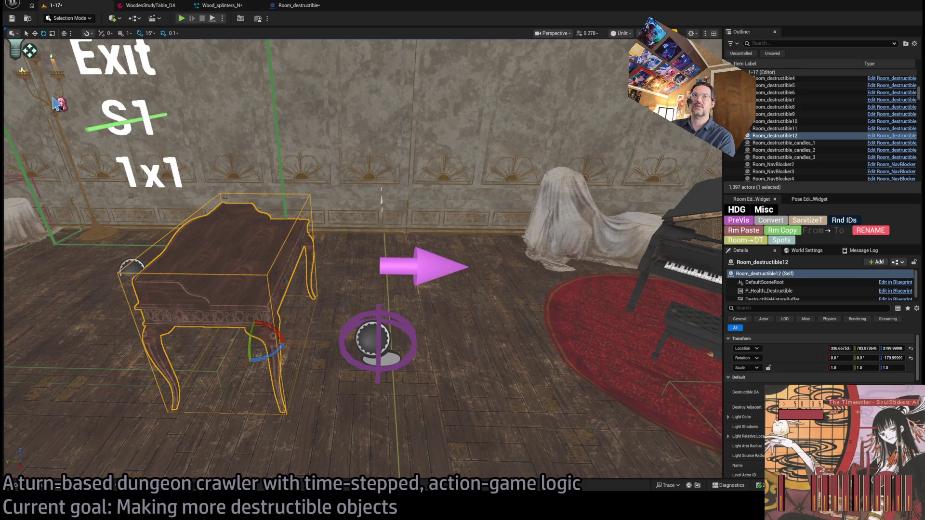
Close the Room_destructible, Wood_splinters_N and WoodenStudyTable_DA tabs
{"action": "left_click", "coordinate": [331, 5]}
{"action": "left_click", "coordinate": [256, 6]}
{"action": "left_click", "coordinate": [180, 6]}
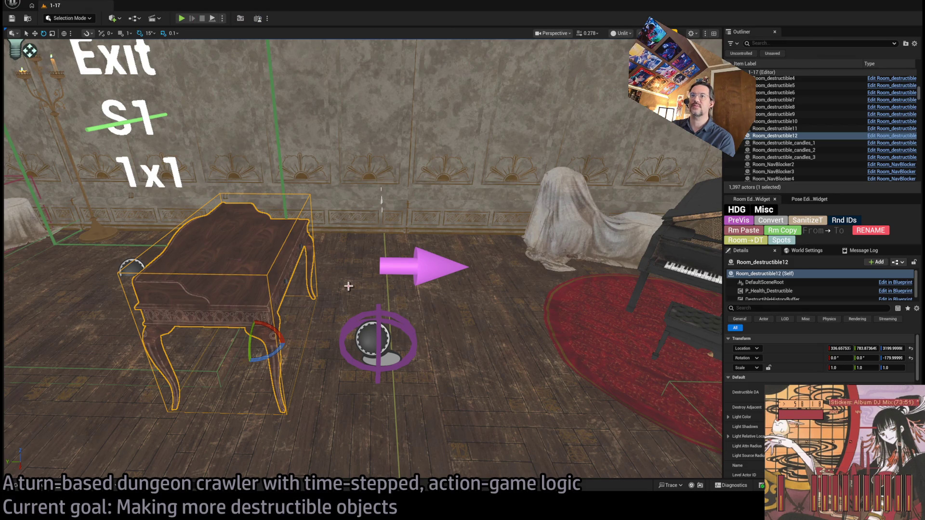
Browse Mansion > StaticMeshes and drag the SM_PolandianChair3 rocking chair into the level
{"action": "left_click", "coordinate": [41, 488]}
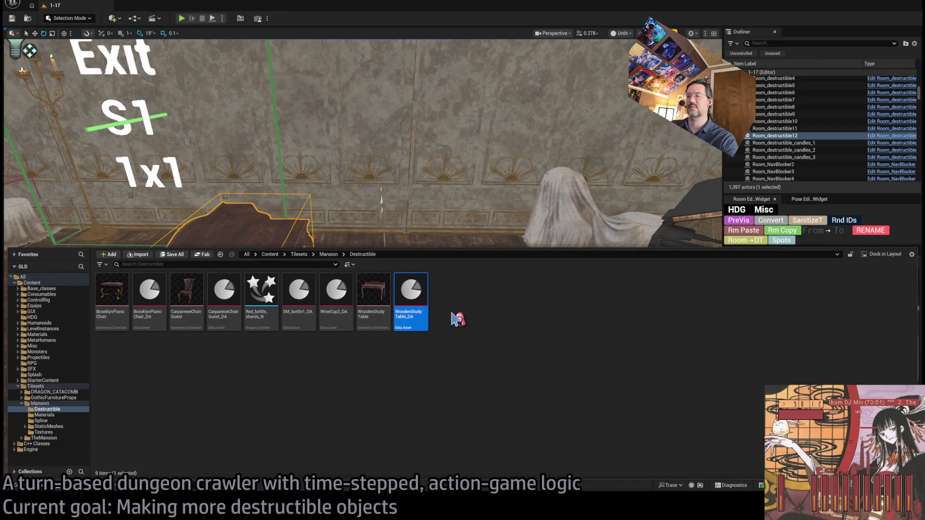
{"action": "left_click", "coordinate": [49, 426]}
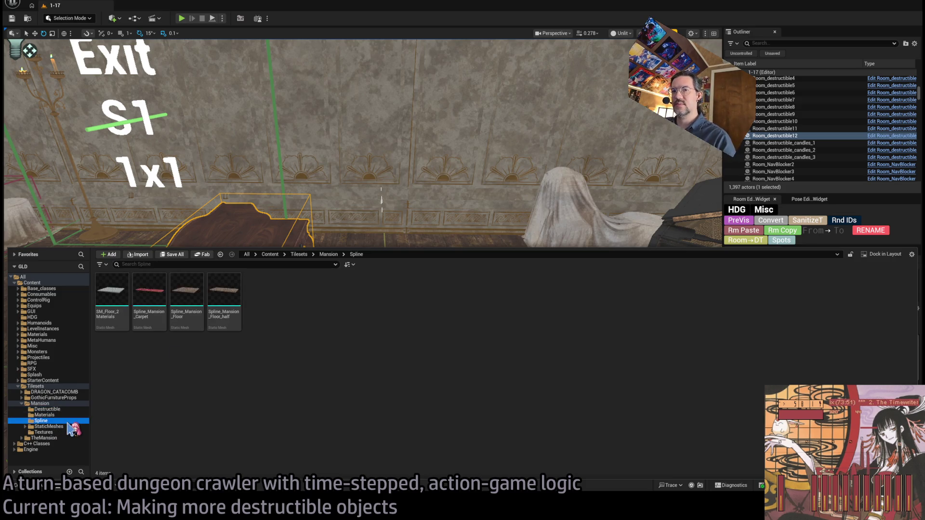
{"action": "scroll", "coordinate": [150, 404], "scroll_direction": "down", "scroll_amount": 1}
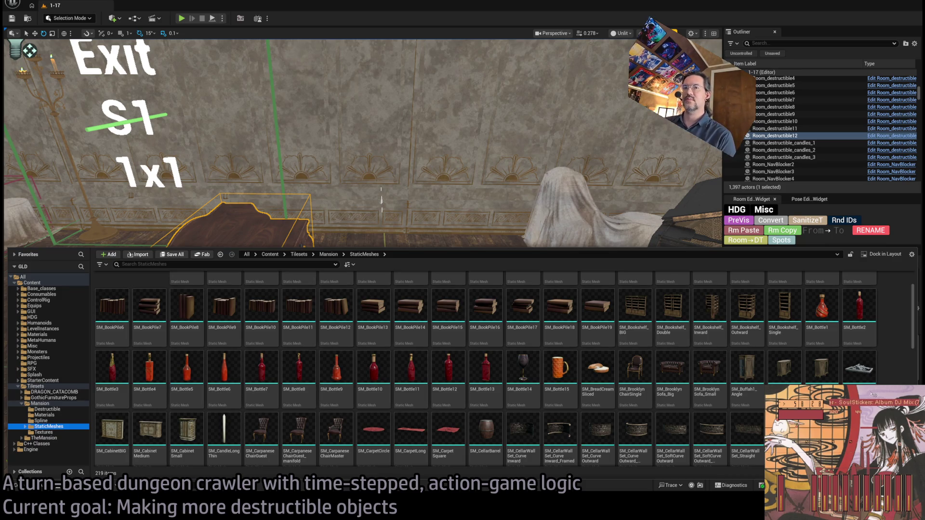
{"action": "left_click", "coordinate": [672, 369]}
{"action": "scroll", "coordinate": [677, 376], "scroll_direction": "down", "scroll_amount": 2}
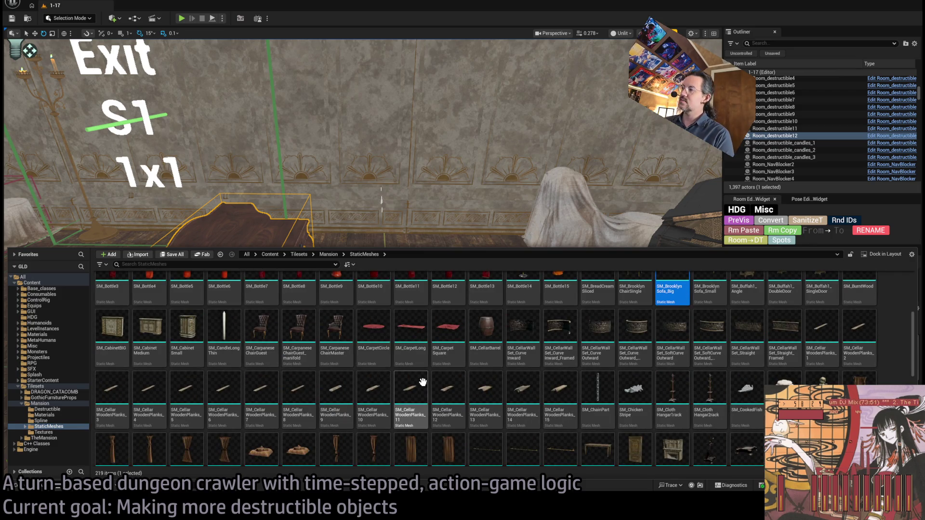
{"action": "scroll", "coordinate": [689, 414], "scroll_direction": "down", "scroll_amount": 1}
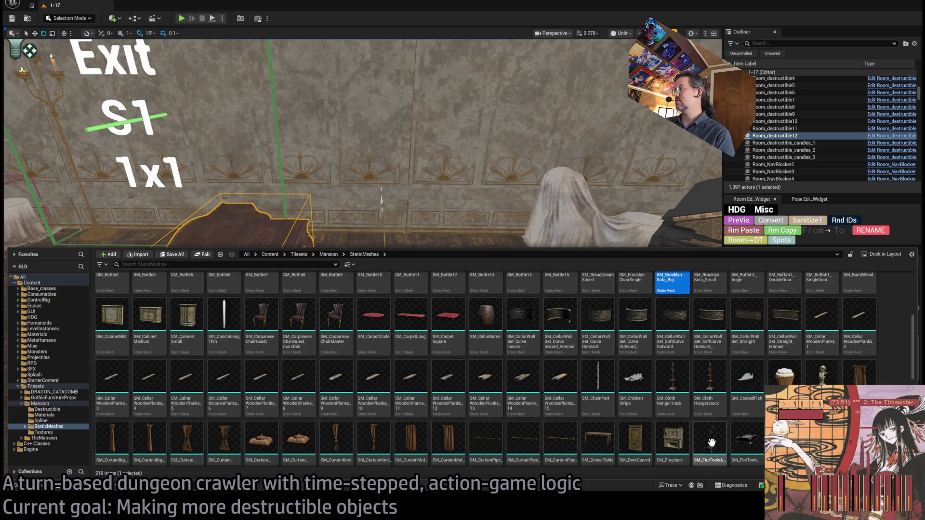
{"action": "scroll", "coordinate": [712, 449], "scroll_direction": "up", "scroll_amount": 3}
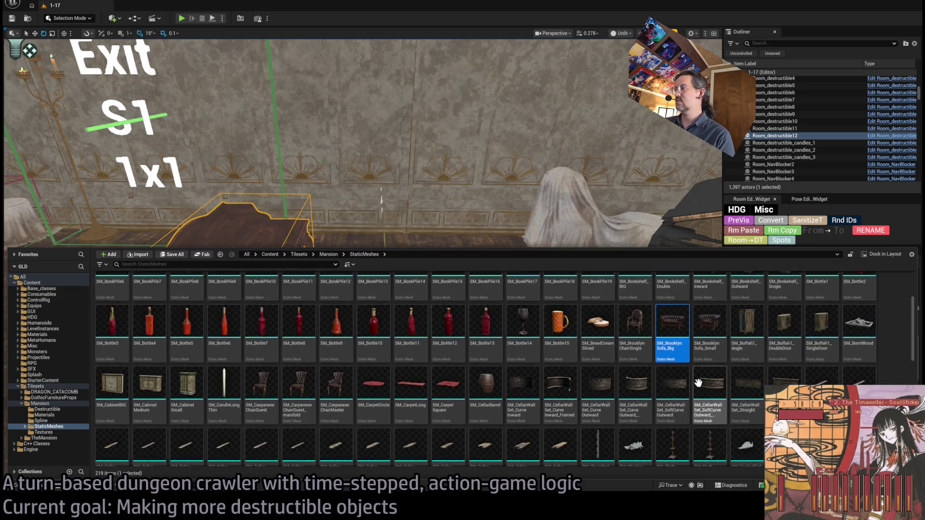
{"action": "scroll", "coordinate": [712, 449], "scroll_direction": "down", "scroll_amount": 2}
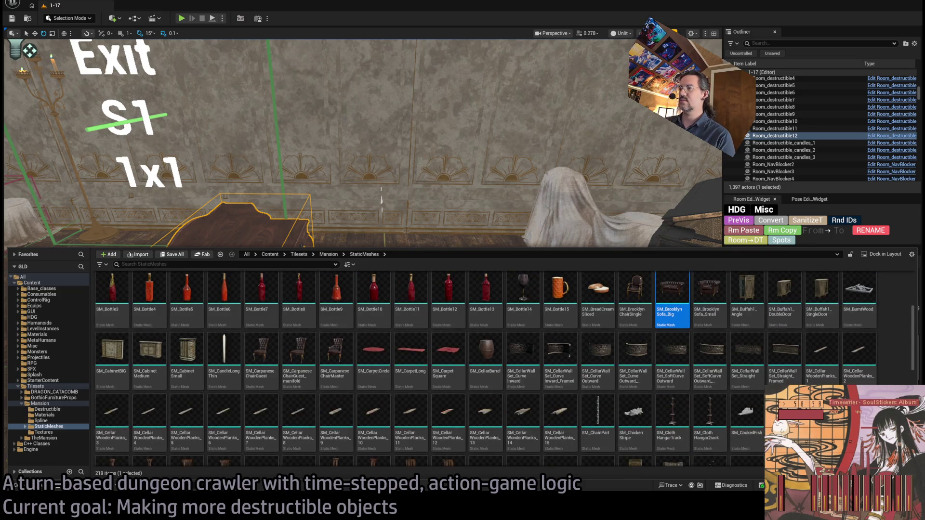
{"action": "scroll", "coordinate": [712, 449], "scroll_direction": "down", "scroll_amount": 3}
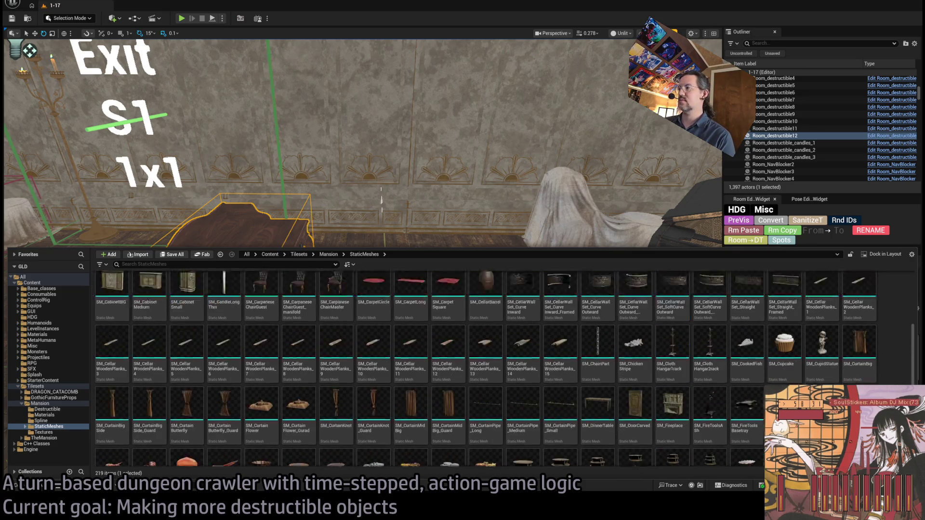
{"action": "scroll", "coordinate": [505, 368], "scroll_direction": "down", "scroll_amount": 1}
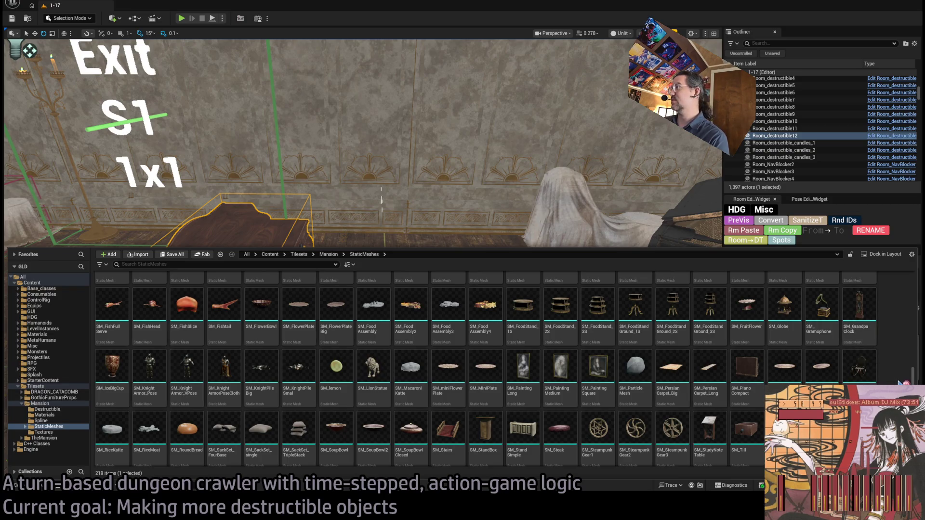
{"action": "mouse_move", "coordinate": [859, 366]}
{"action": "left_mouse_down"}
{"action": "mouse_move", "coordinate": [819, 313]}
{"action": "mouse_move", "coordinate": [598, 299]}
{"action": "mouse_move", "coordinate": [448, 415]}
{"action": "mouse_move", "coordinate": [409, 431]}
{"action": "mouse_move", "coordinate": [207, 413]}
{"action": "left_mouse_up"}
Move the rocking chair beside the study table and view it from the side
{"action": "key", "text": "f"}
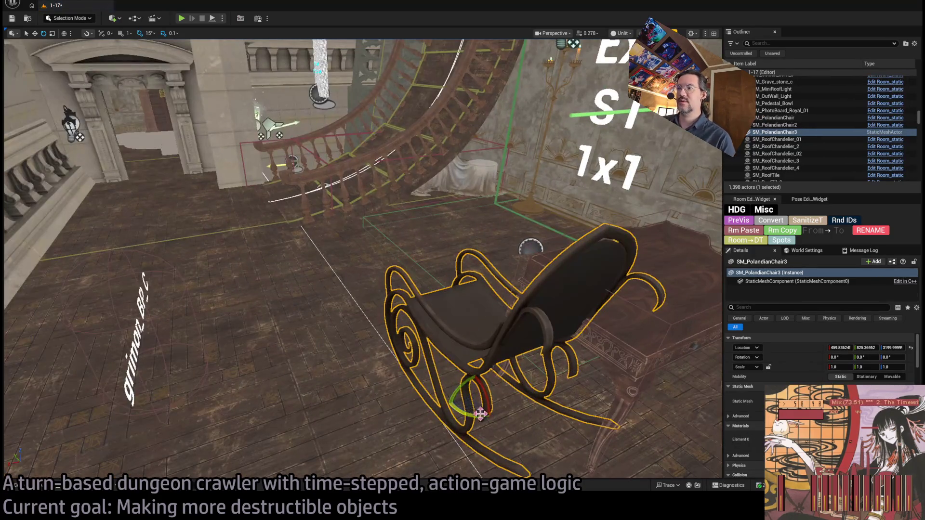
{"action": "mouse_move", "coordinate": [458, 397]}
{"action": "left_mouse_down"}
{"action": "mouse_move", "coordinate": [386, 414]}
{"action": "mouse_move", "coordinate": [308, 376]}
{"action": "mouse_move", "coordinate": [270, 338]}
{"action": "left_mouse_up"}
{"action": "left_click_drag", "start_coordinate": [461, 387], "coordinate": [461, 350]}
{"action": "left_click_drag", "start_coordinate": [454, 289], "coordinate": [395, 289]}
Frame the chair and switch to Fracture Mode with its tool list shown
{"action": "key", "text": "f"}
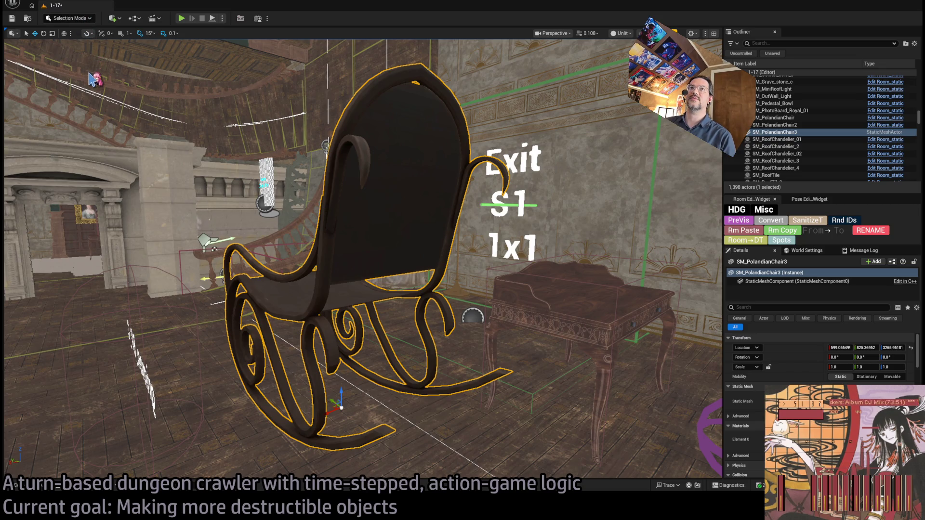
{"action": "key", "text": "shift+5"}
{"action": "left_click", "coordinate": [77, 31]}
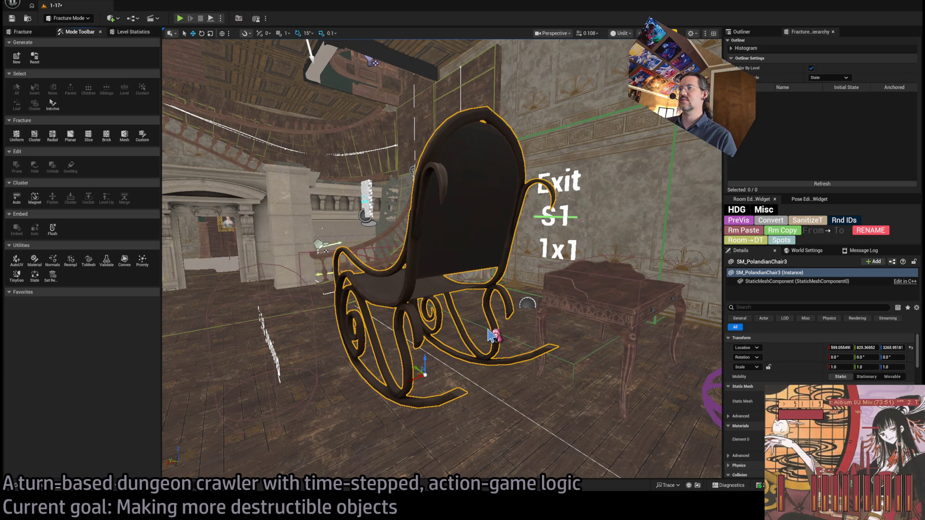
Planar-fracture the rocking chair into pieces SM_PolandianChair_0–8 and preview them with Explode Amount
{"action": "left_click", "coordinate": [71, 136]}
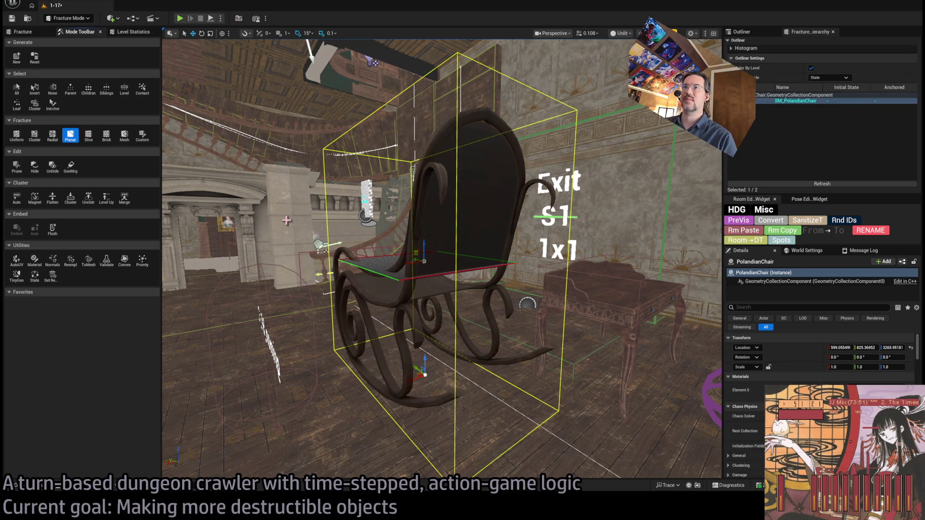
{"action": "left_click_drag", "start_coordinate": [418, 245], "coordinate": [462, 245]}
{"action": "mouse_move", "coordinate": [394, 259]}
{"action": "left_mouse_down"}
{"action": "mouse_move", "coordinate": [395, 278]}
{"action": "mouse_move", "coordinate": [424, 272]}
{"action": "mouse_move", "coordinate": [311, 243]}
{"action": "left_mouse_up"}
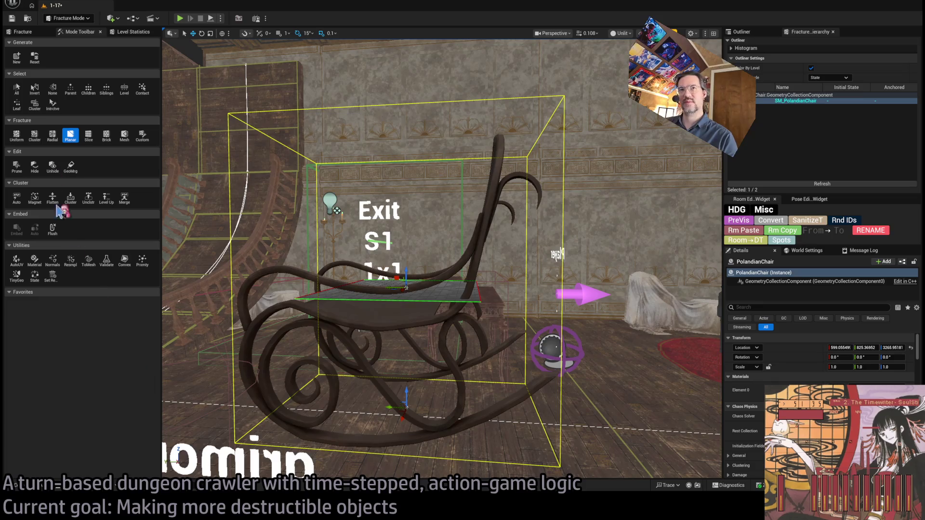
{"action": "left_click", "coordinate": [24, 32]}
{"action": "left_click", "coordinate": [113, 449]}
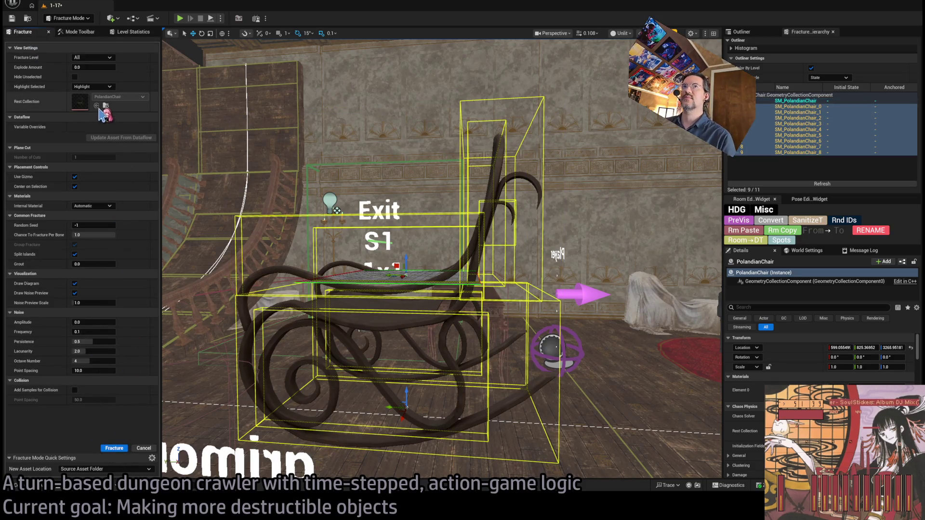
{"action": "mouse_move", "coordinate": [89, 67]}
{"action": "left_mouse_down"}
{"action": "mouse_move", "coordinate": [125, 67]}
{"action": "mouse_move", "coordinate": [72, 67]}
{"action": "left_mouse_up"}
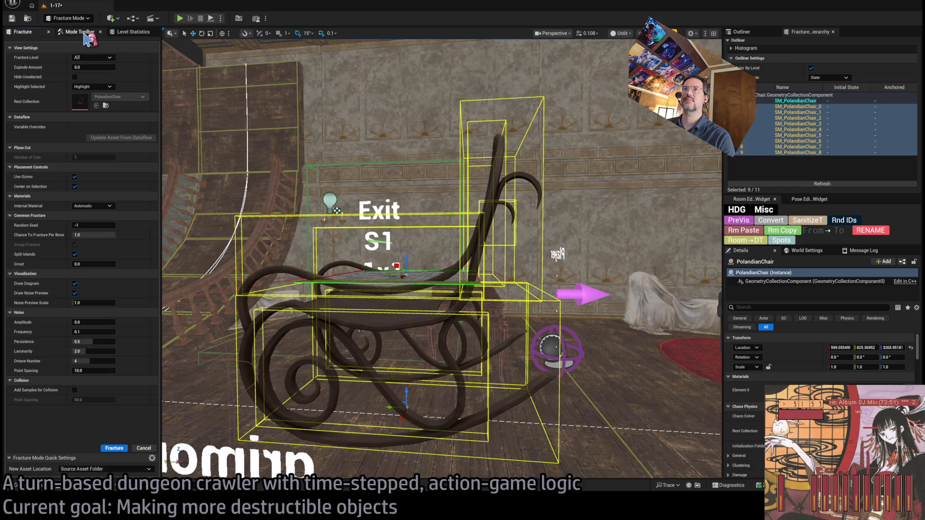
{"action": "left_click", "coordinate": [400, 286]}
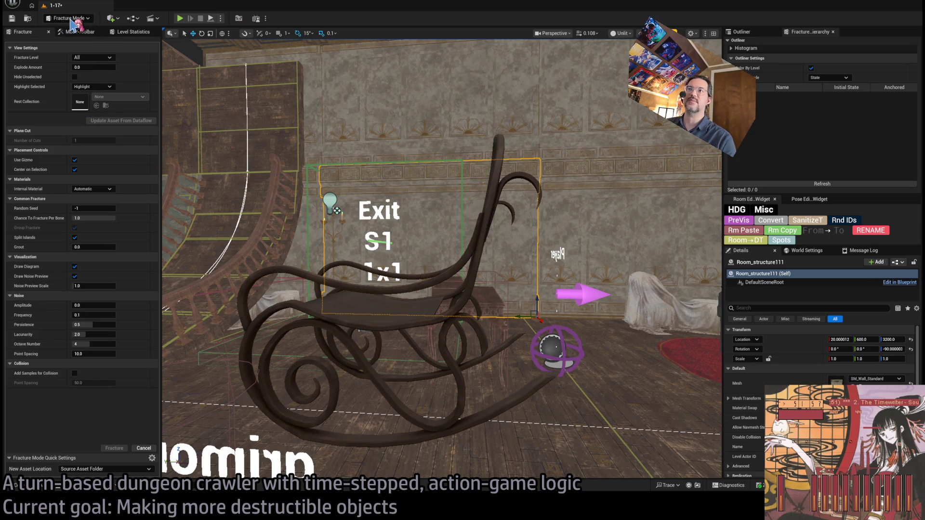
Return to Selection Mode and open the Mansion/Destructible folder in the Content Drawer
{"action": "key", "text": "shift+1"}
{"action": "left_click", "coordinate": [299, 353]}
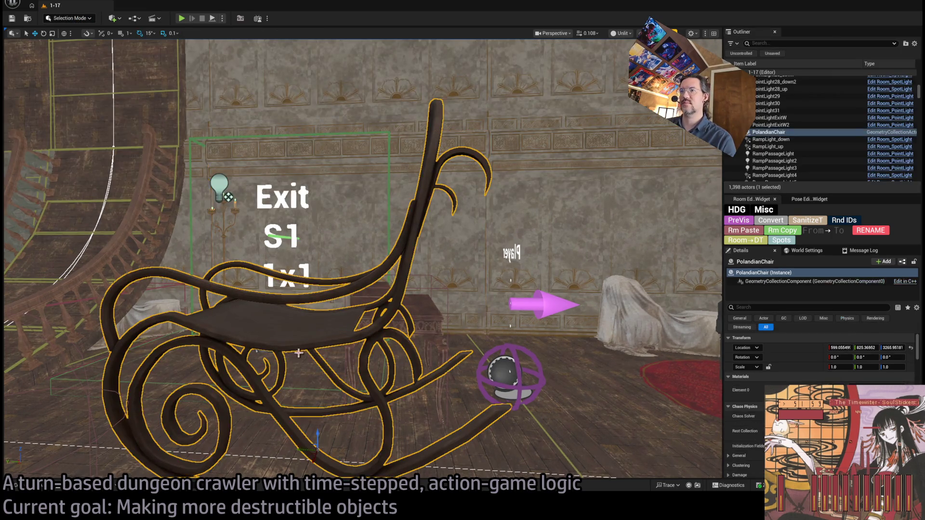
{"action": "left_click", "coordinate": [42, 487]}
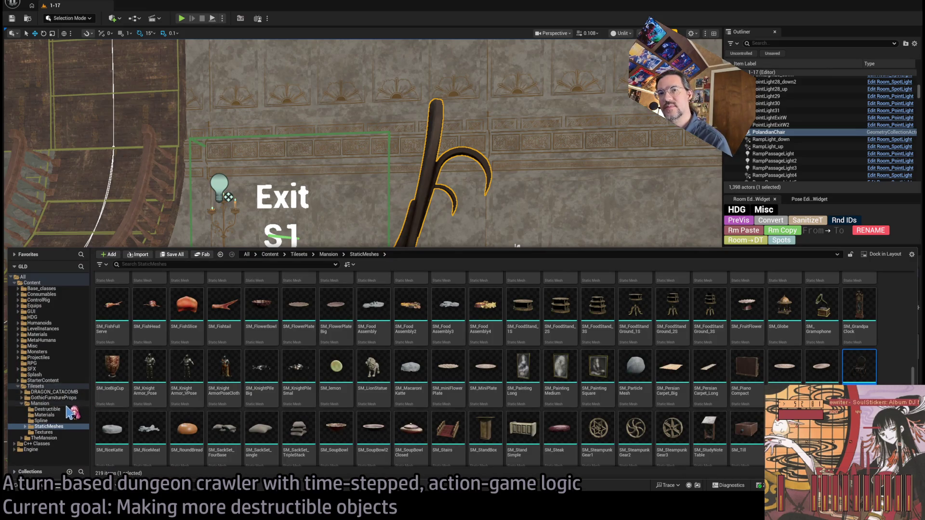
{"action": "left_click", "coordinate": [47, 409]}
{"action": "left_click", "coordinate": [266, 282]}
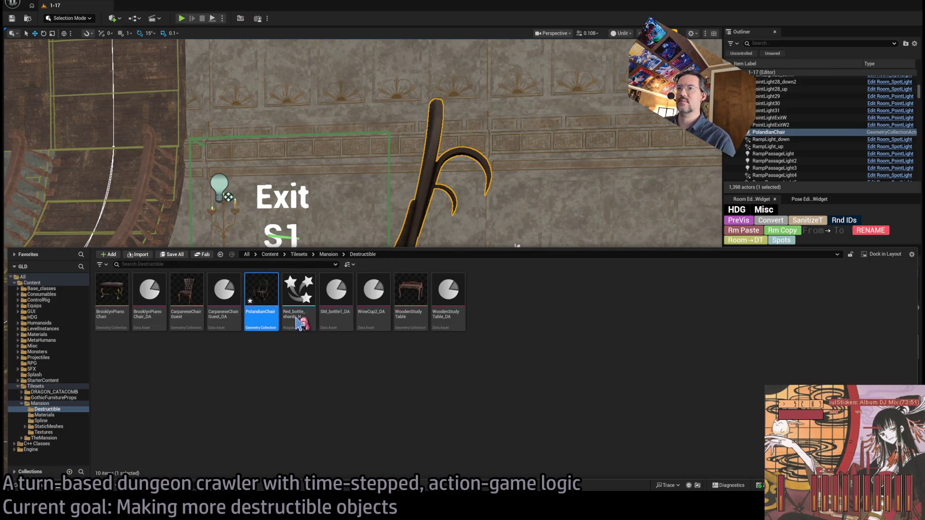
Select the BrooklynPianoChair_DA data asset among the destructible assets
{"action": "left_click", "coordinate": [328, 292]}
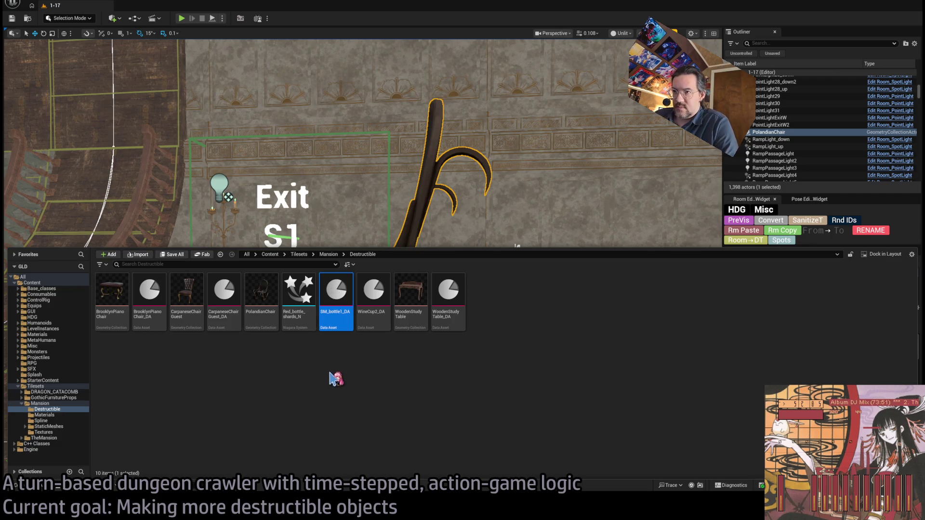
{"action": "key", "text": "Left"}
{"action": "key", "text": "Left"}
{"action": "left_click", "coordinate": [212, 291]}
{"action": "key", "text": "Left"}
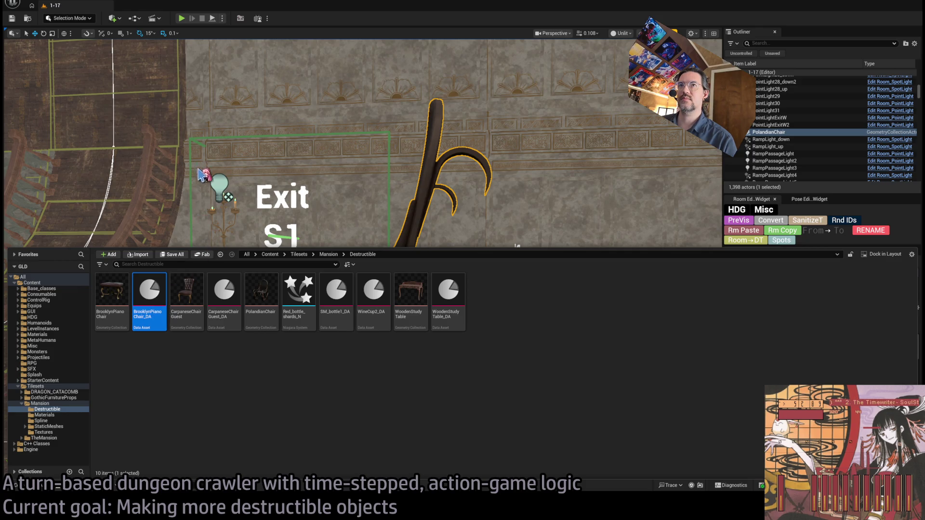
Duplicate it as PolandianChair_DA and open the new data asset
{"action": "key", "text": "ctrl+d"}
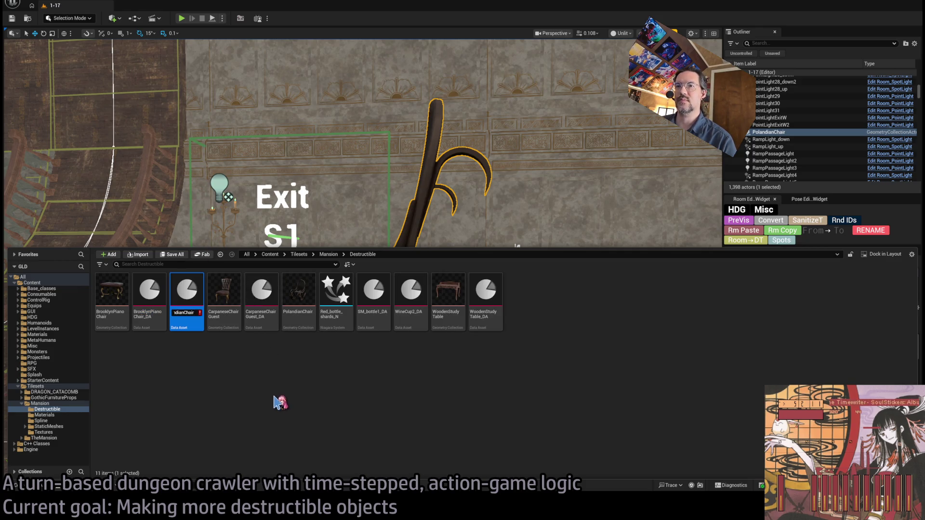
{"action": "key", "text": "Return"}
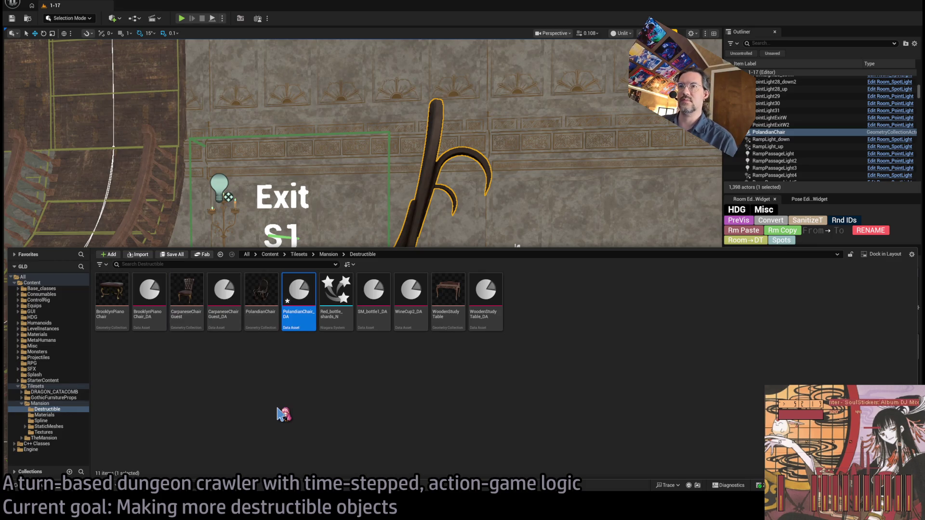
{"action": "left_click", "coordinate": [296, 374]}
{"action": "left_click", "coordinate": [311, 301]}
{"action": "double_click", "coordinate": [310, 301]}
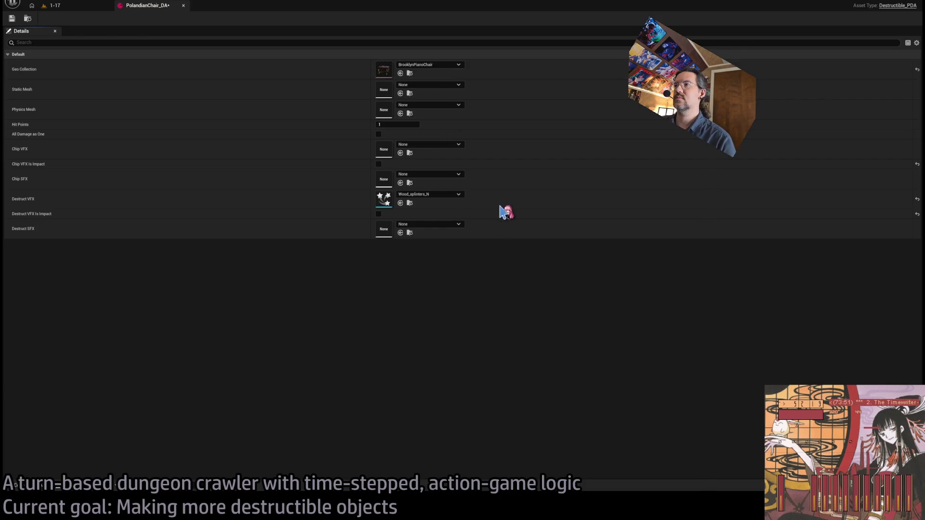
Save PolandianChair_DA with its PolandianChair geo collection and close the asset editor
{"action": "left_click", "coordinate": [12, 18]}
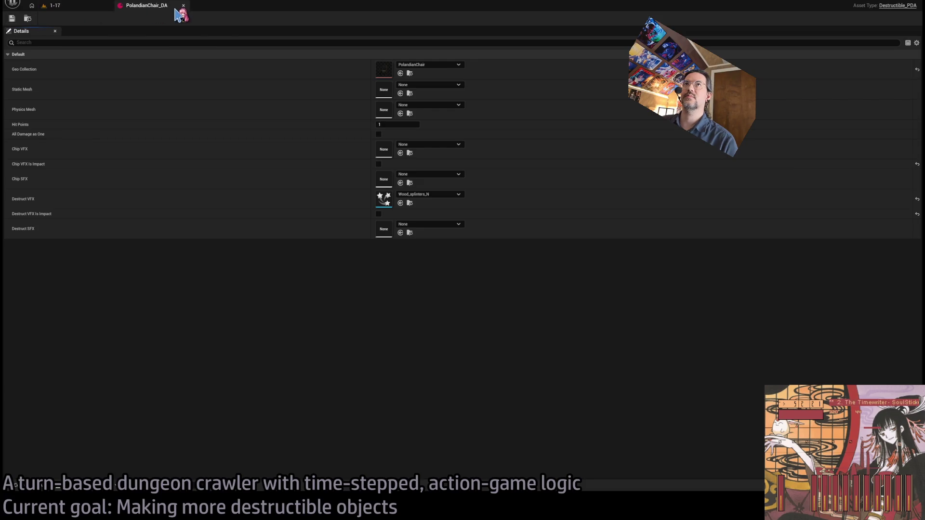
{"action": "left_click", "coordinate": [184, 5]}
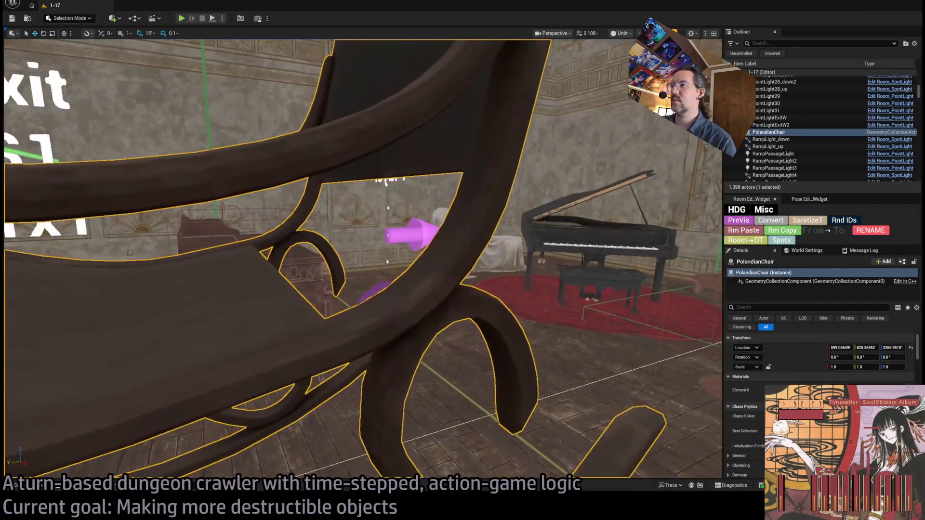
{"action": "mouse_move", "coordinate": [361, 260]}
{"action": "left_mouse_down"}
{"action": "mouse_move", "coordinate": [193, 260]}
{"action": "mouse_move", "coordinate": [313, 241]}
{"action": "mouse_move", "coordinate": [371, 219]}
{"action": "mouse_move", "coordinate": [343, 313]}
{"action": "mouse_move", "coordinate": [346, 368]}
{"action": "mouse_move", "coordinate": [346, 359]}
{"action": "left_mouse_up"}
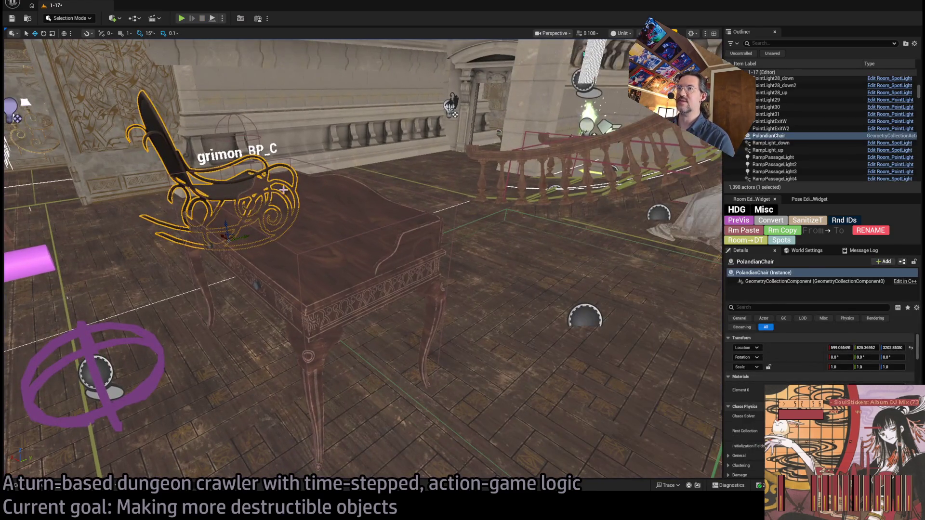
Delete the standalone fractured chair, select Room_destructible12, and start a play session
{"action": "key", "text": "Delete"}
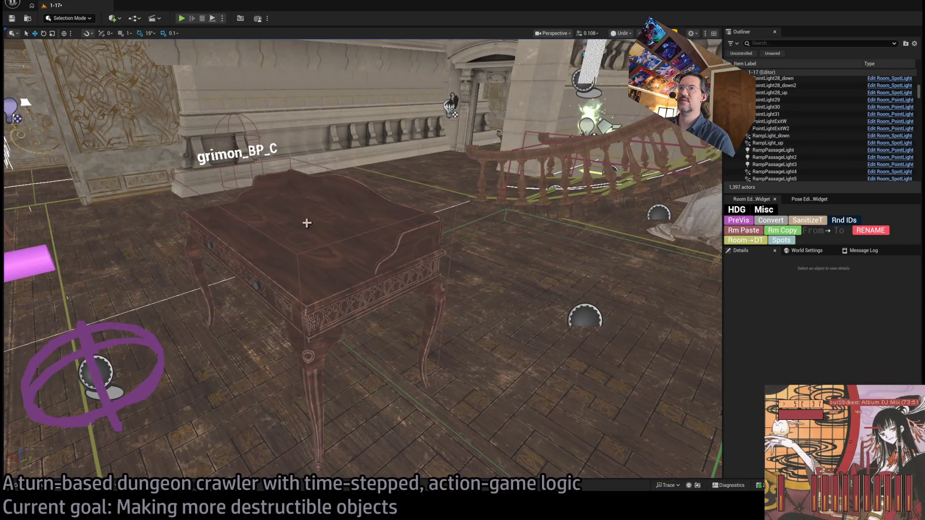
{"action": "left_click", "coordinate": [306, 224]}
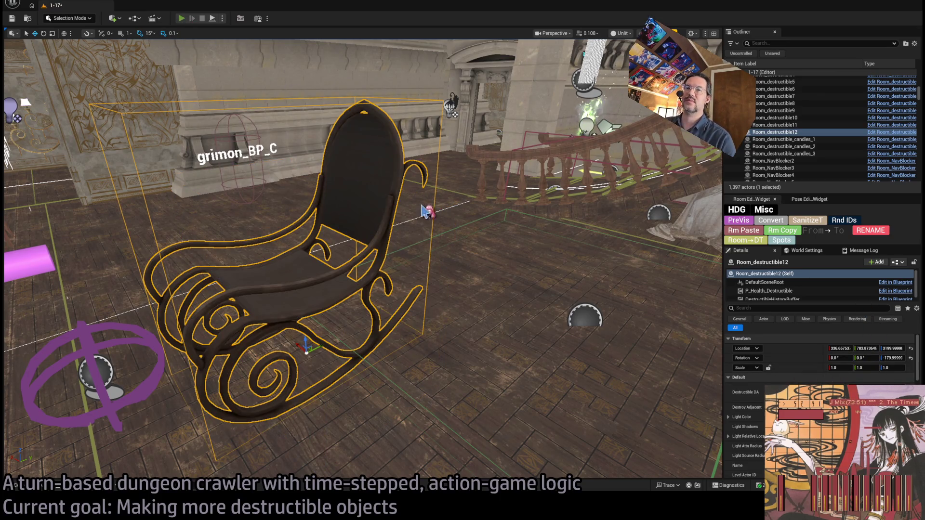
{"action": "key", "text": "alt+p"}
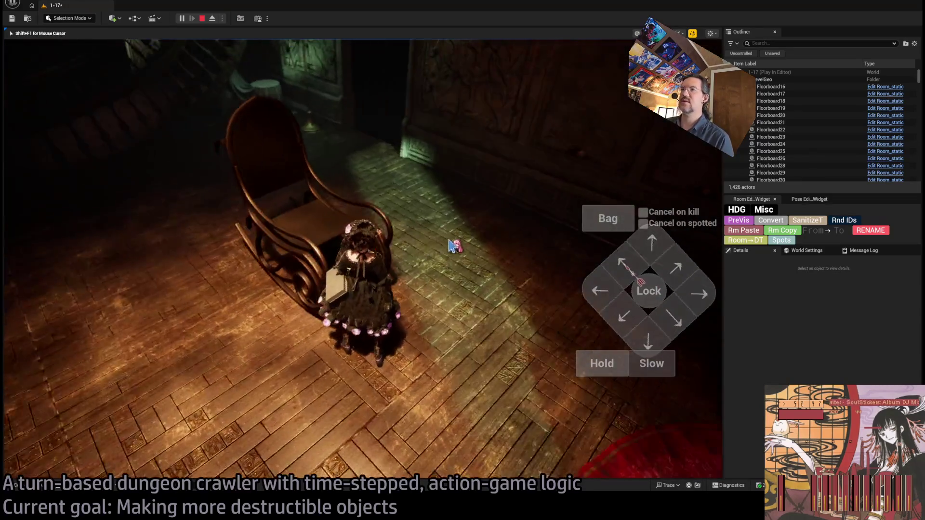
Eject to the editor camera, select the rocking chair, and switch to Lit view
{"action": "key", "text": "F8"}
{"action": "left_click", "coordinate": [453, 246]}
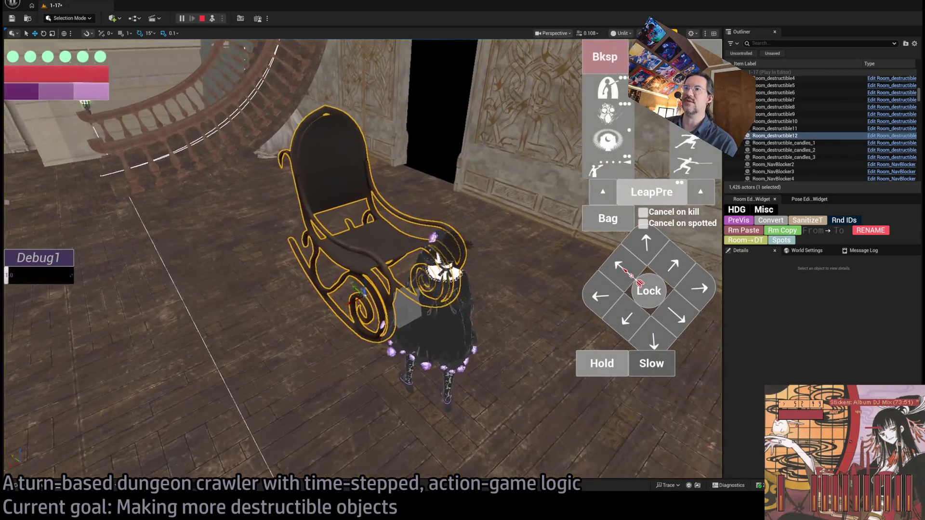
{"action": "scroll", "coordinate": [361, 260], "scroll_direction": "up", "scroll_amount": 3}
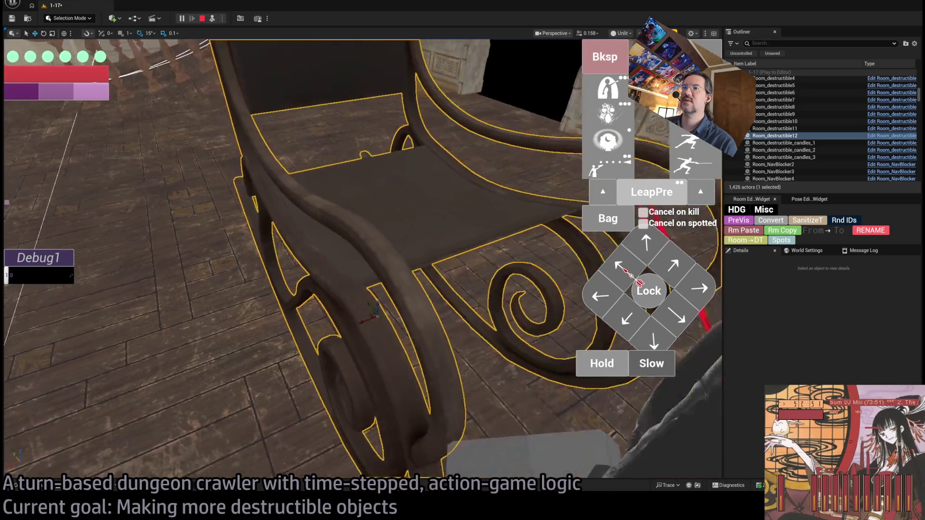
{"action": "scroll", "coordinate": [628, 44], "scroll_direction": "up", "scroll_amount": 3}
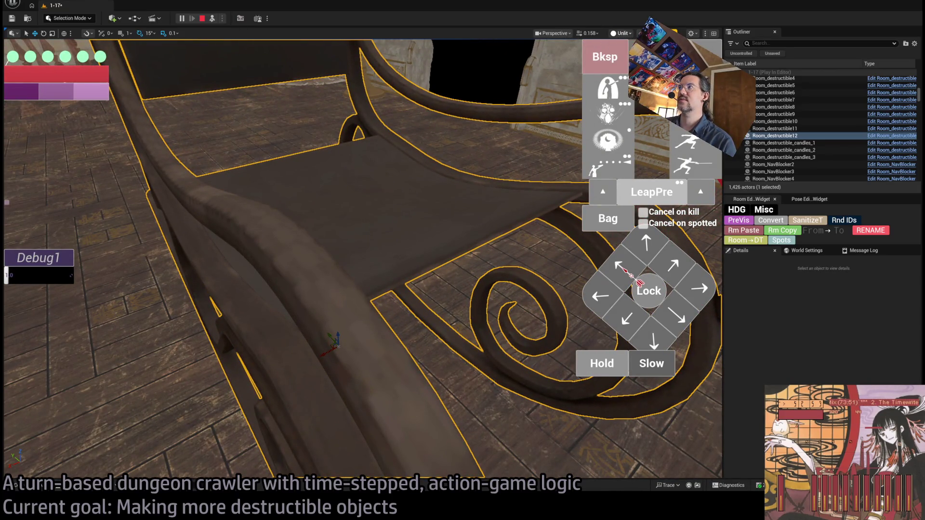
{"action": "key", "text": "alt+4"}
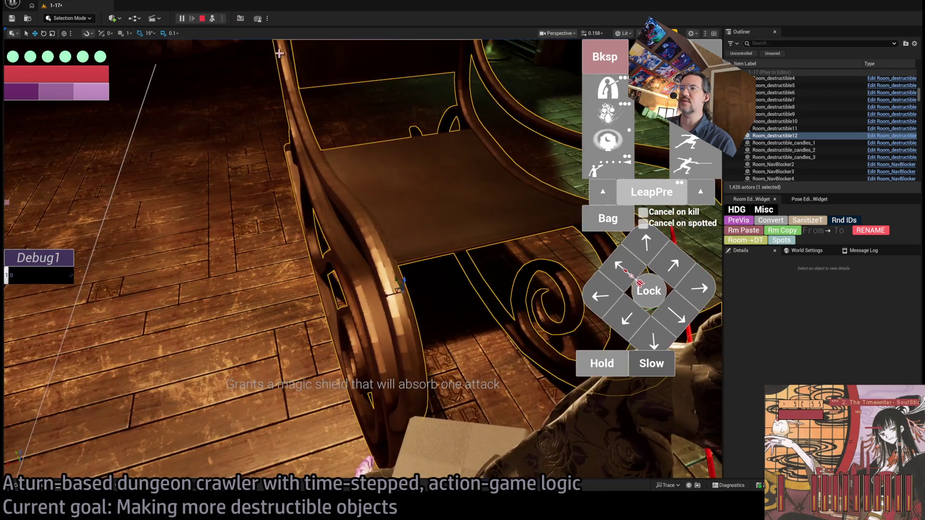
Possess the character again and attack the rocking chair to smash it
{"action": "left_click", "coordinate": [215, 18]}
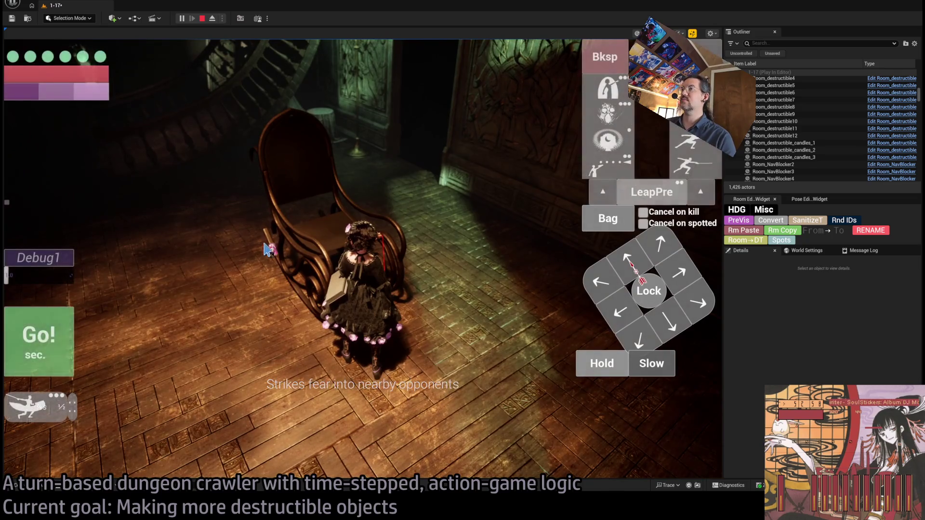
{"action": "left_click", "coordinate": [264, 285]}
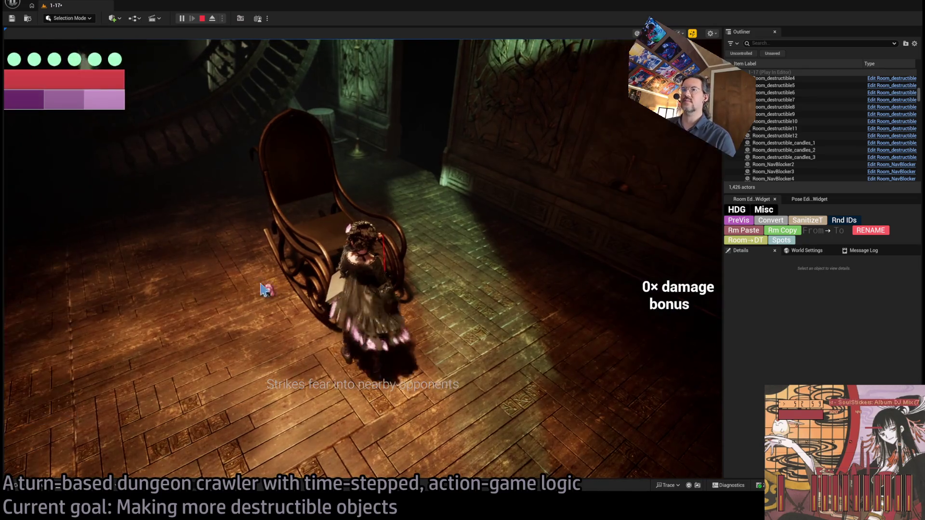
{"action": "left_click", "coordinate": [482, 293]}
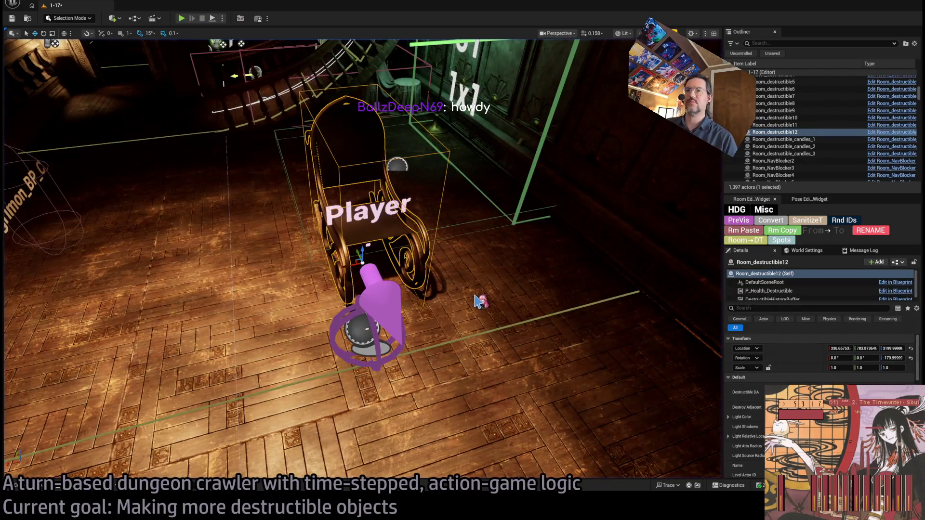
Briefly open the Content Drawer, then close it again
{"action": "left_click", "coordinate": [46, 489]}
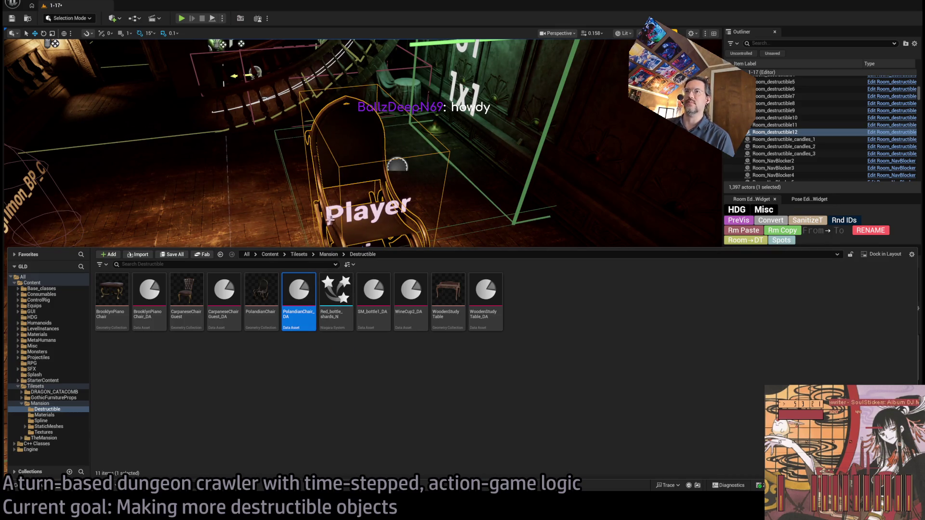
{"action": "left_click", "coordinate": [324, 196]}
{"action": "scroll", "coordinate": [306, 323], "scroll_direction": "up", "scroll_amount": 3}
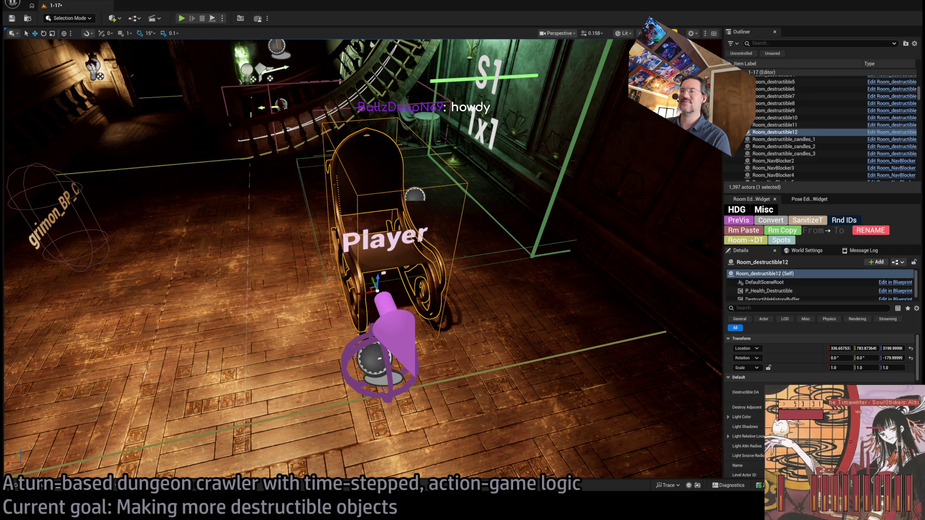
Run a second play test, using Hold then Go! to break the chair, then stop
{"action": "key", "text": "alt+p"}
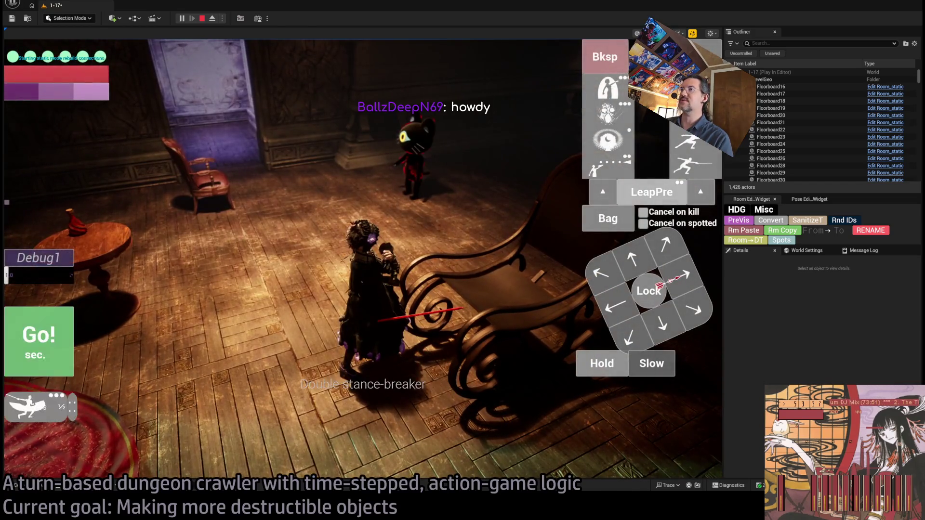
{"action": "left_click", "coordinate": [597, 363]}
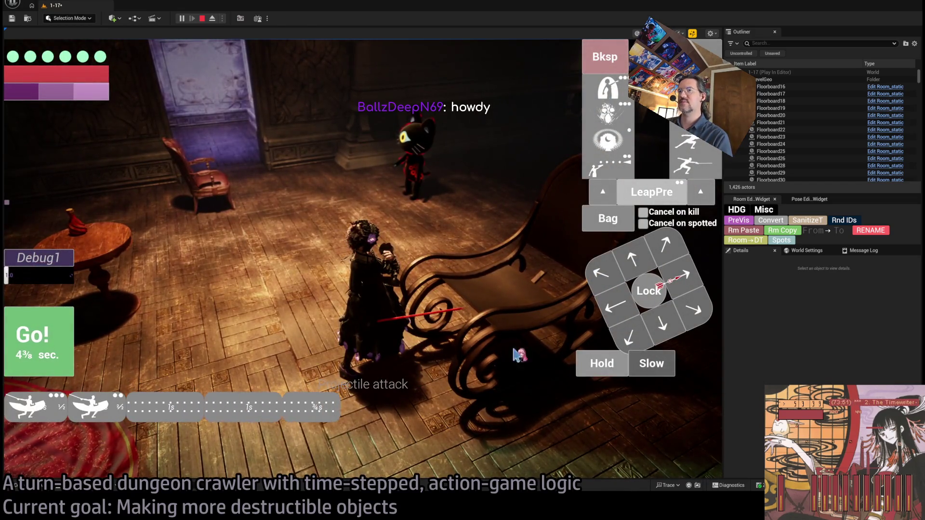
{"action": "left_click", "coordinate": [59, 355]}
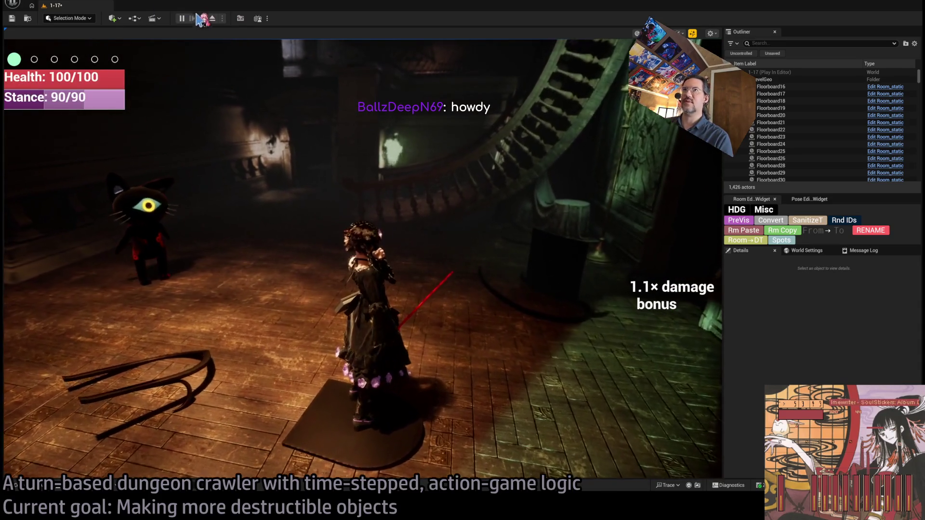
{"action": "left_click", "coordinate": [201, 18]}
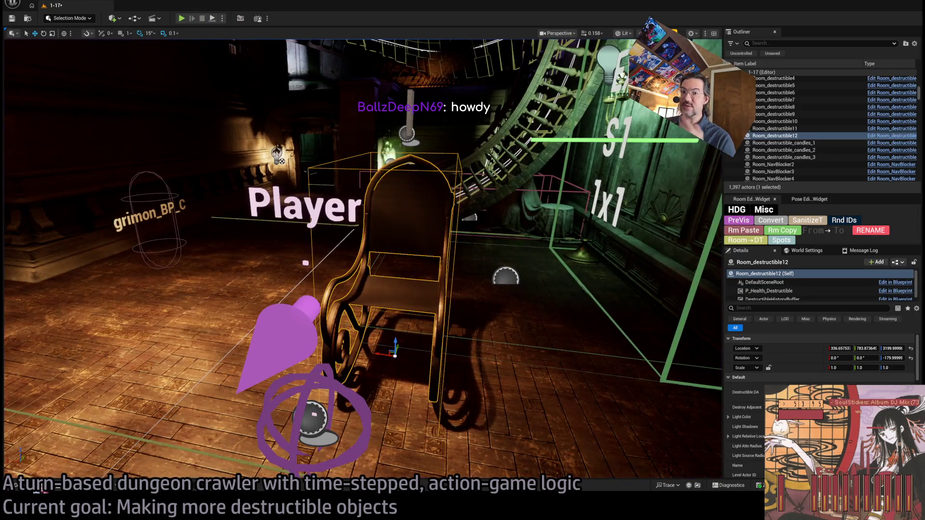
{"action": "left_click", "coordinate": [40, 487]}
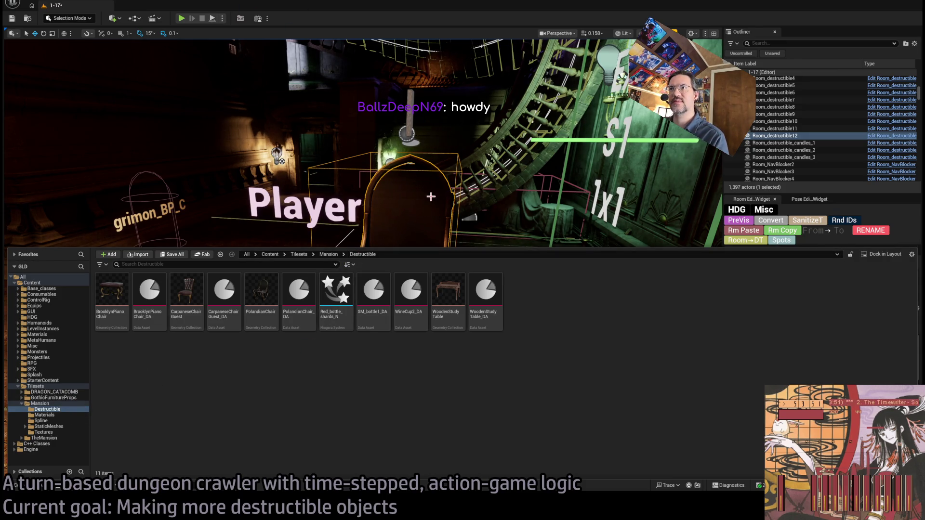
Open PolandianChair_DA and rename Wood_splinters_N to Destructible_Wood_splinters_N
{"action": "key", "text": "ctrl+space"}
{"action": "key", "text": "ctrl+space"}
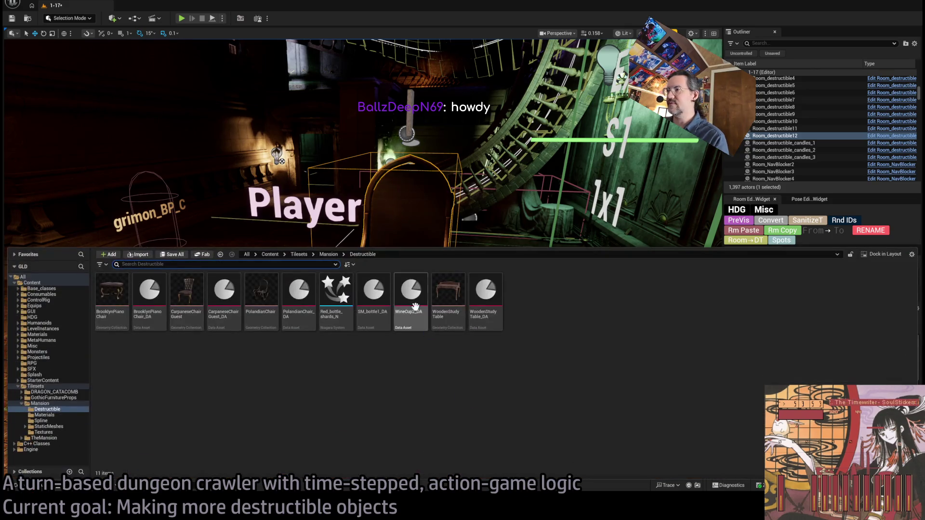
{"action": "double_click", "coordinate": [299, 296]}
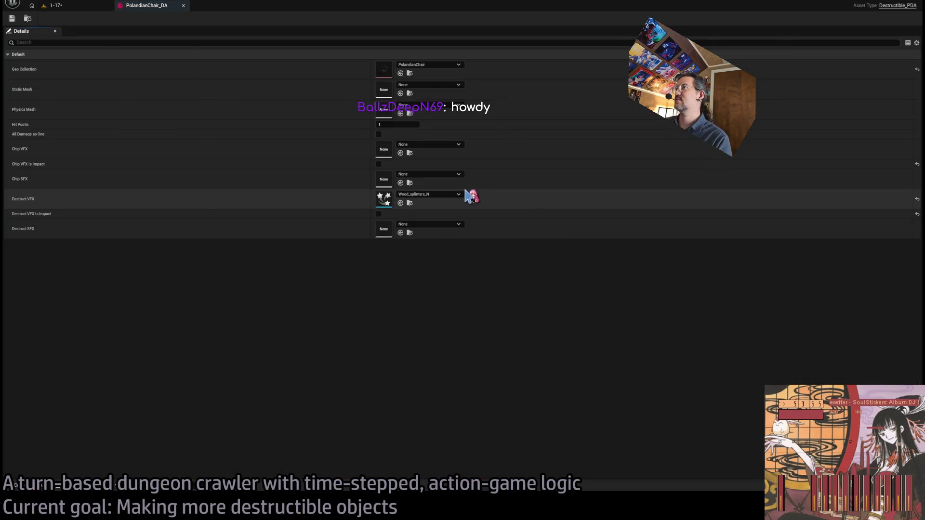
{"action": "left_click", "coordinate": [410, 203]}
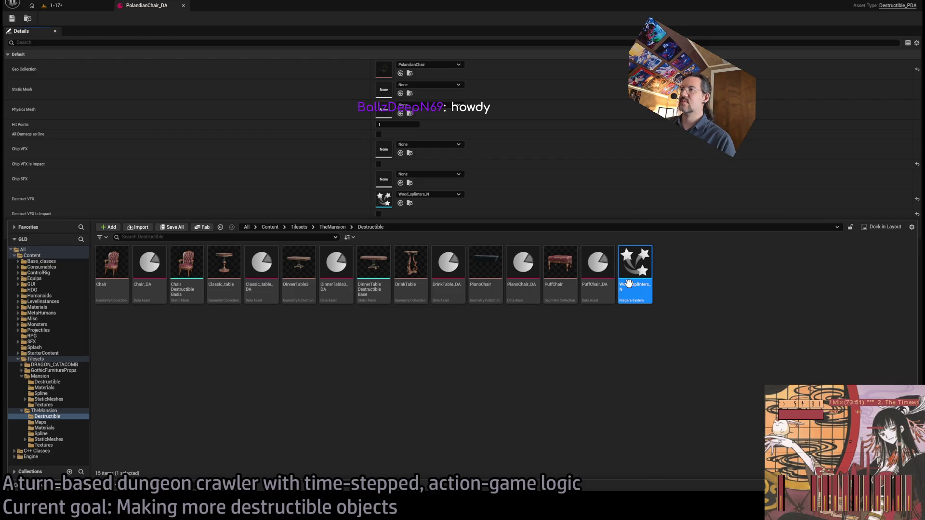
{"action": "key", "text": "F2"}
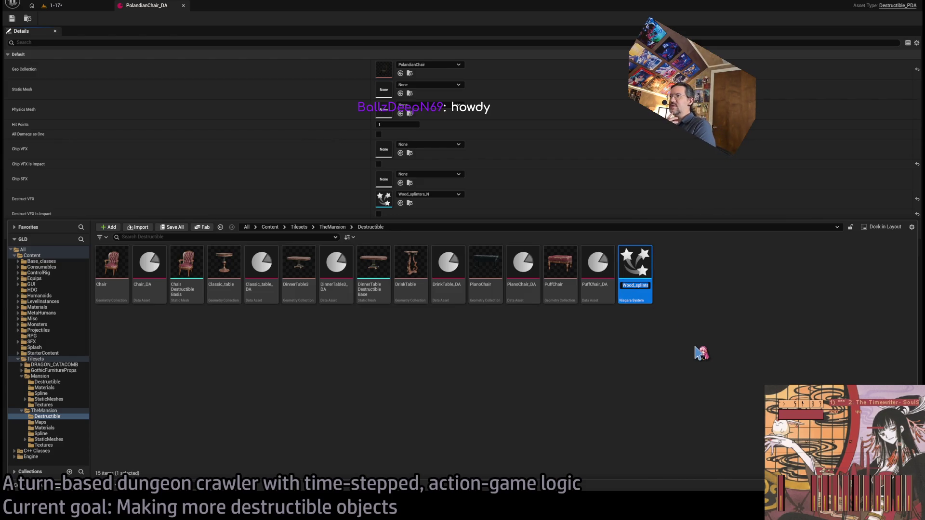
{"action": "key", "text": "Escape"}
{"action": "type", "text": "Dest_"}
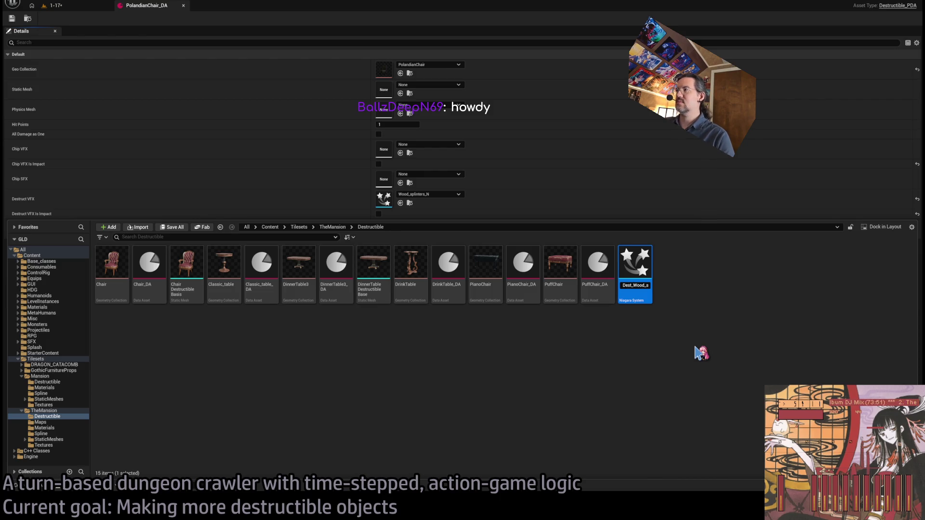
{"action": "type", "text": "r_"}
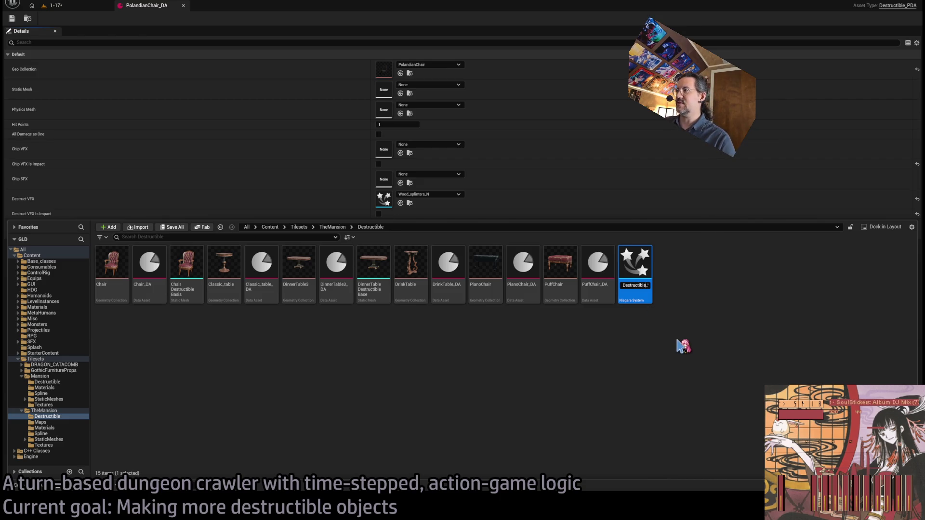
{"action": "key", "text": "Return"}
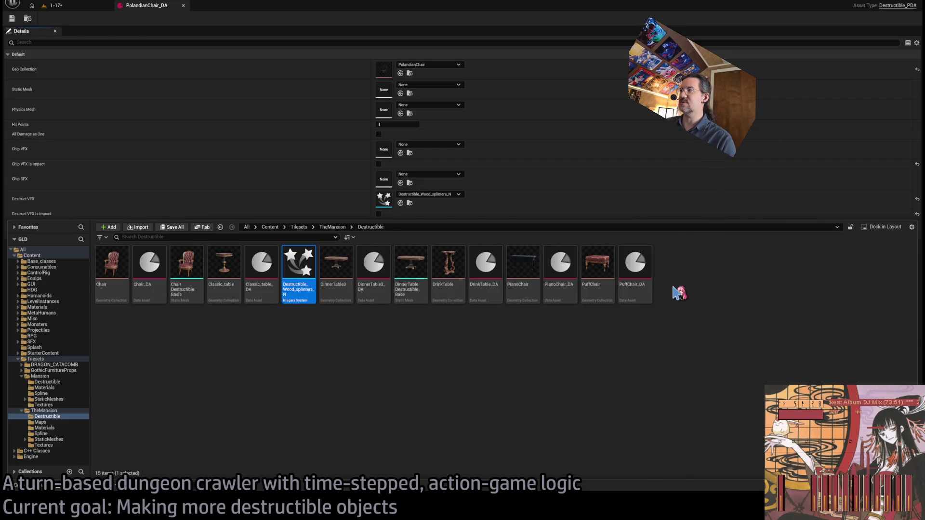
Duplicate the splinters effect as Destructible_wrought_iron_N
{"action": "key", "text": "ctrl+d"}
{"action": "type", "text": "Destructible_wrought_iron_N"}
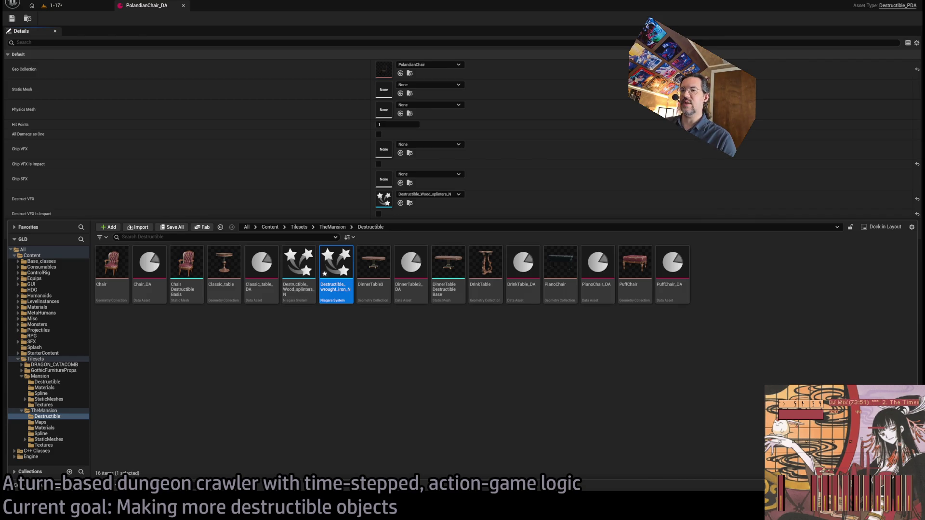
{"action": "key", "text": "alt+Tab"}
{"action": "left_click", "coordinate": [524, 292]}
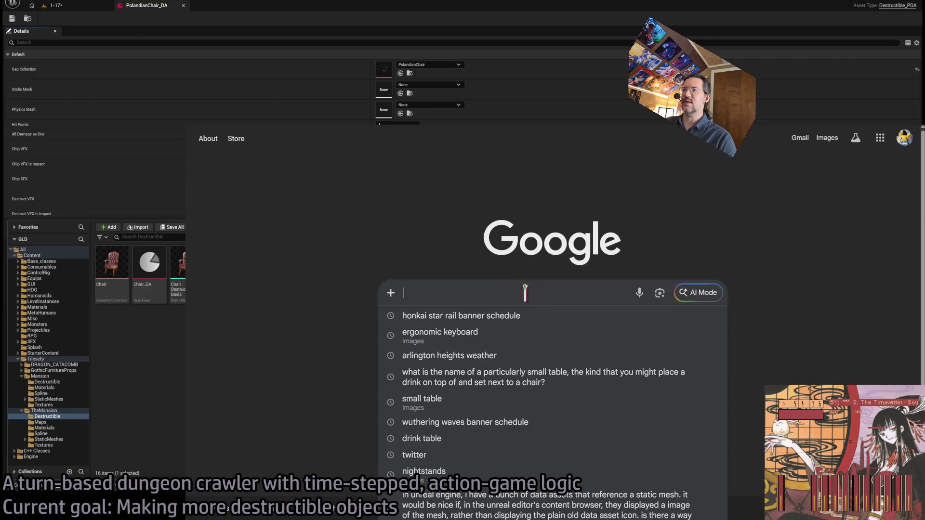
Search Google for 'wrought iron' and read its Wikipedia article before returning to Unreal
{"action": "type", "text": "wrought iron"}
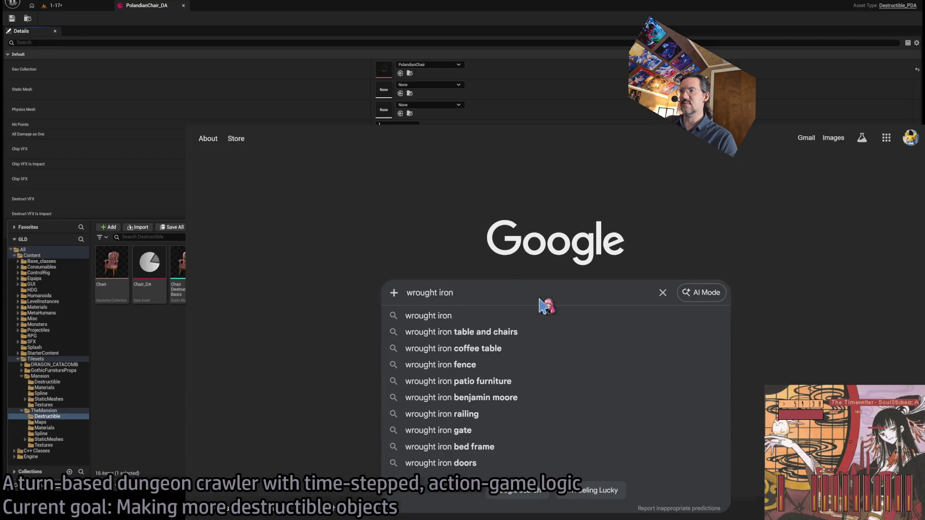
{"action": "key", "text": "Return"}
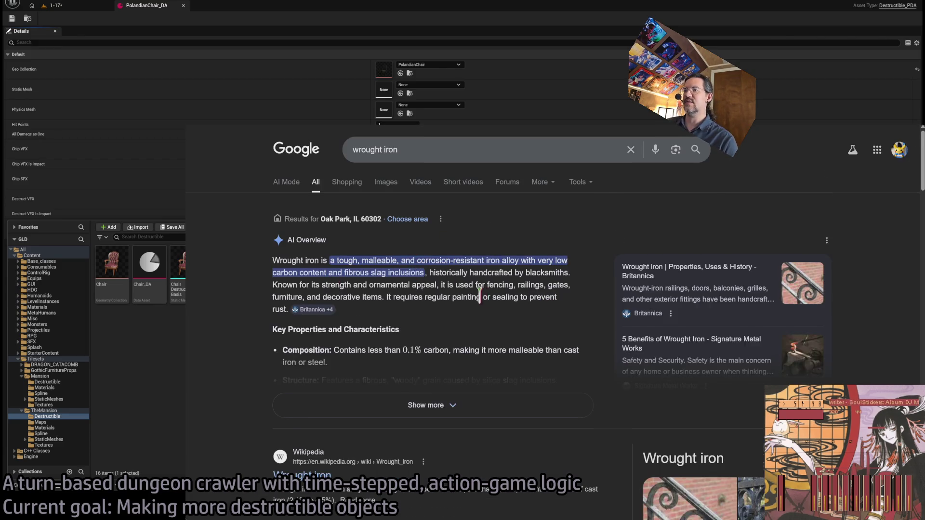
{"action": "scroll", "coordinate": [480, 294], "scroll_direction": "down", "scroll_amount": 3}
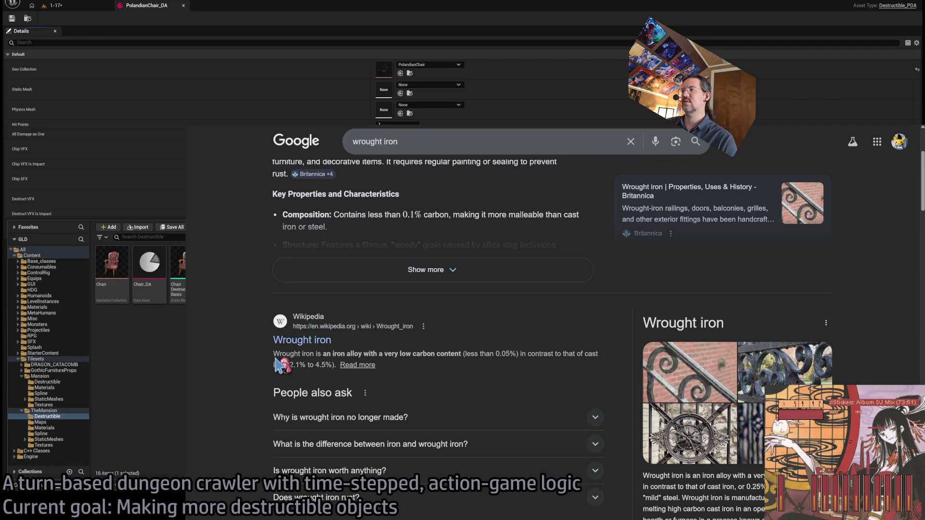
{"action": "left_click", "coordinate": [302, 340]}
{"action": "key", "text": "ctrl+plus"}
{"action": "scroll", "coordinate": [553, 256], "scroll_direction": "up", "scroll_amount": 1}
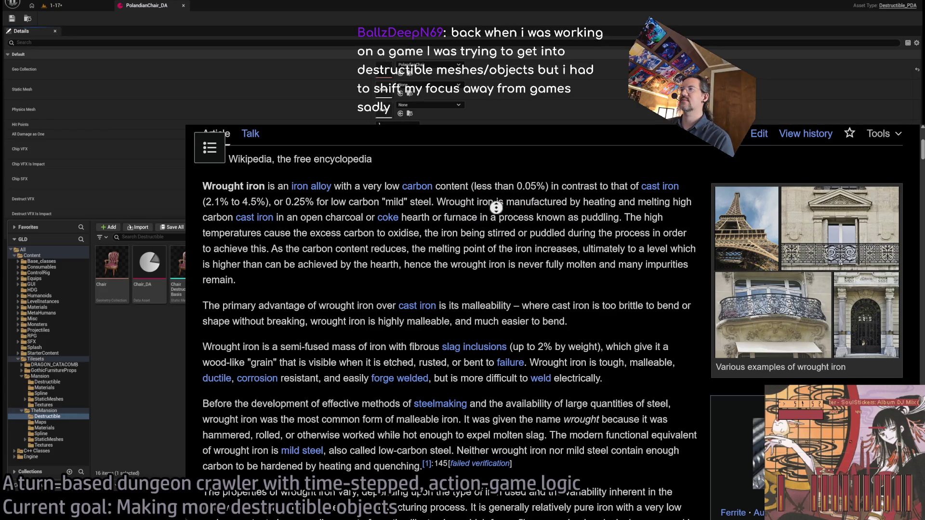
{"action": "scroll", "coordinate": [512, 221], "scroll_direction": "down", "scroll_amount": 2}
{"action": "scroll", "coordinate": [545, 305], "scroll_direction": "down", "scroll_amount": 10}
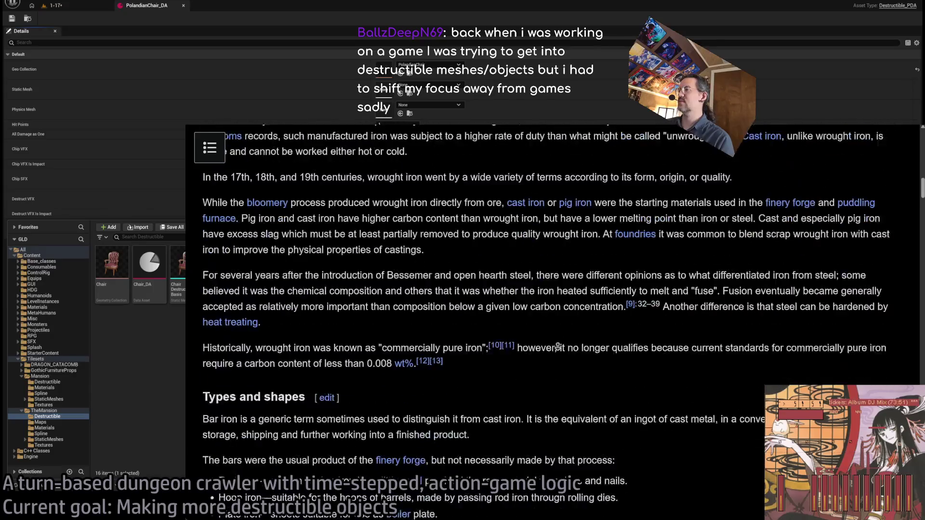
{"action": "key", "text": "alt+Left"}
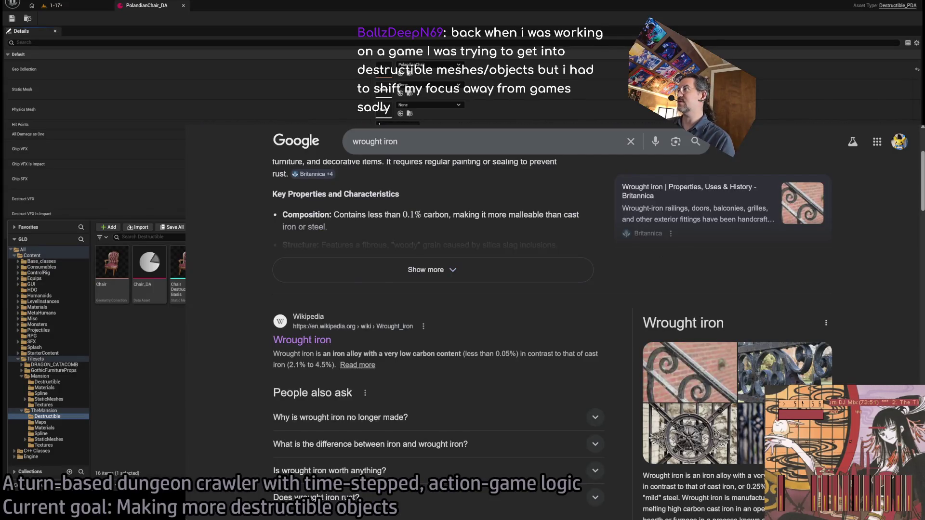
{"action": "key", "text": "alt+Tab"}
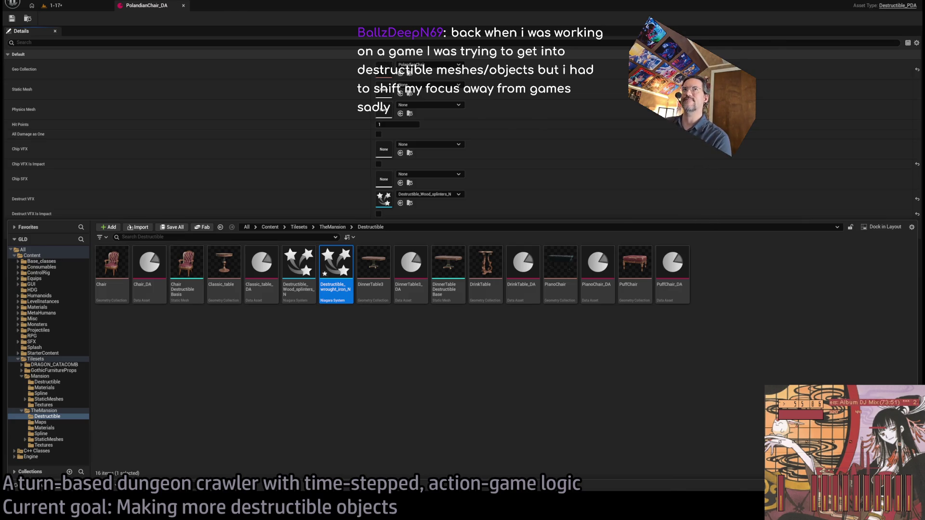
Switch to level 1-17 and save it, viewing the rocking chair
{"action": "left_click", "coordinate": [52, 5]}
{"action": "key", "text": "ctrl+s"}
{"action": "left_click_drag", "start_coordinate": [449, 319], "coordinate": [366, 348]}
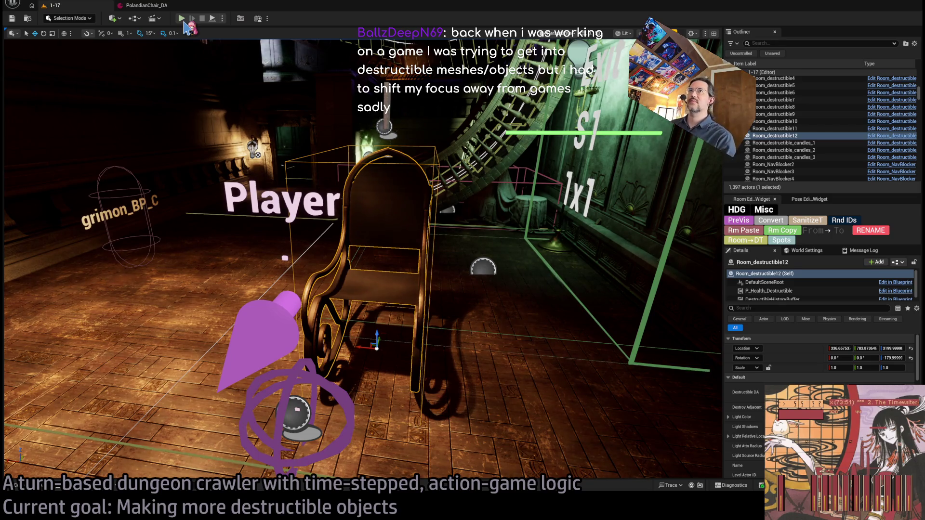
Play the level, run the Go! turn that smashes the chair, then return to PolandianChair_DA
{"action": "left_click", "coordinate": [182, 19]}
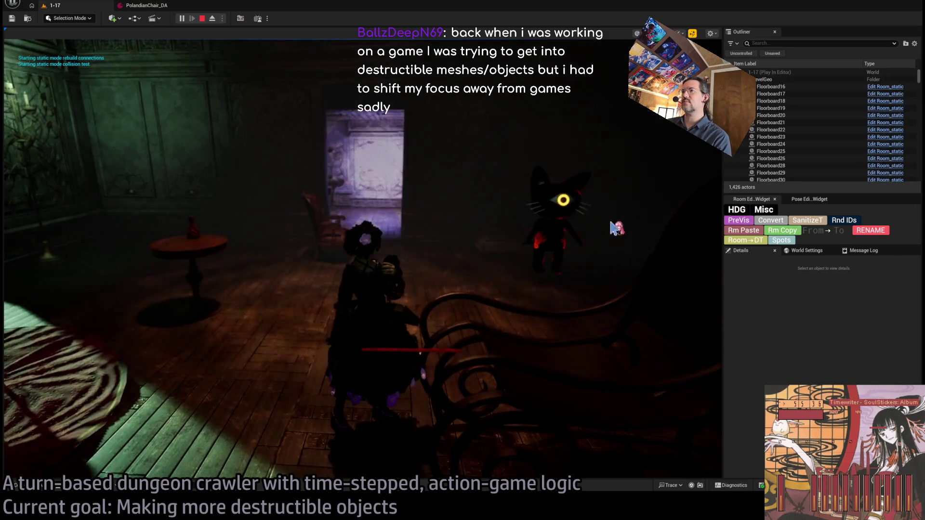
{"action": "left_click", "coordinate": [68, 348]}
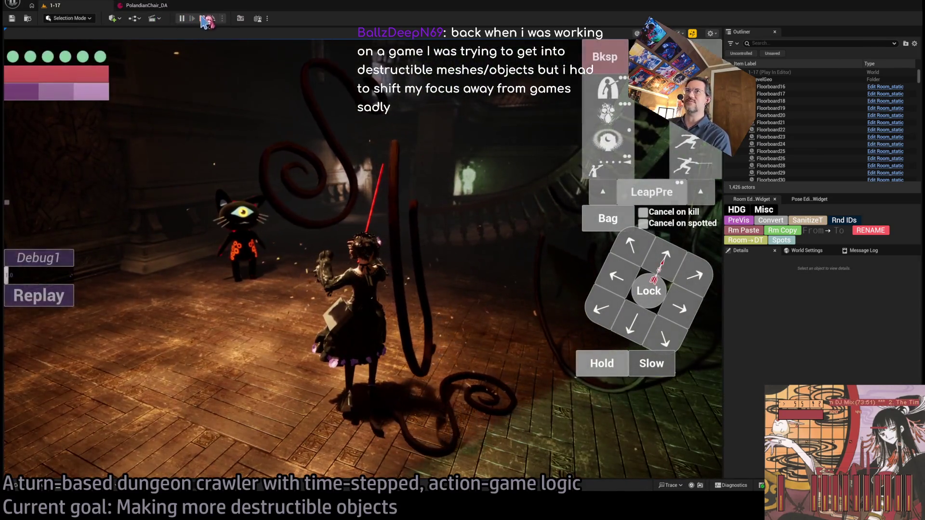
{"action": "left_click", "coordinate": [153, 7]}
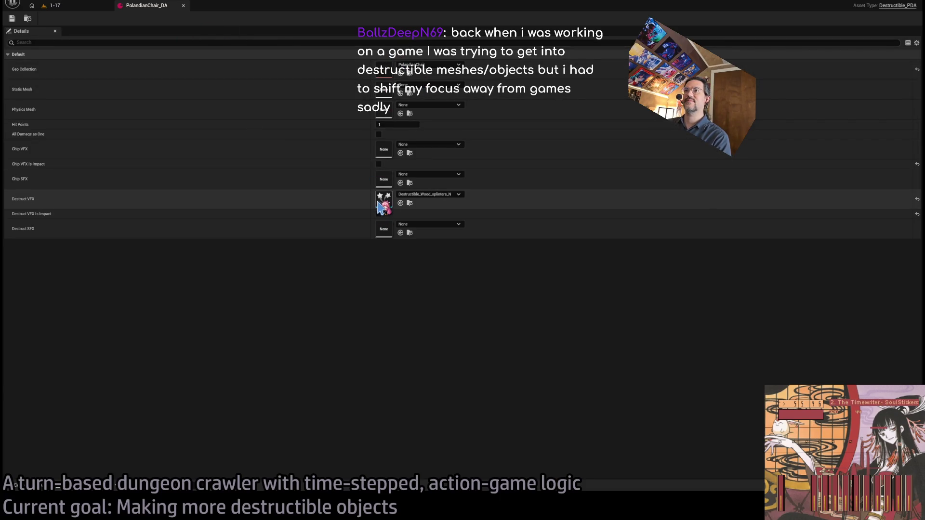
Inspect the Destructible_Wood_splinters_N burst and sprite settings in the Niagara editor, then close it
{"action": "double_click", "coordinate": [380, 205]}
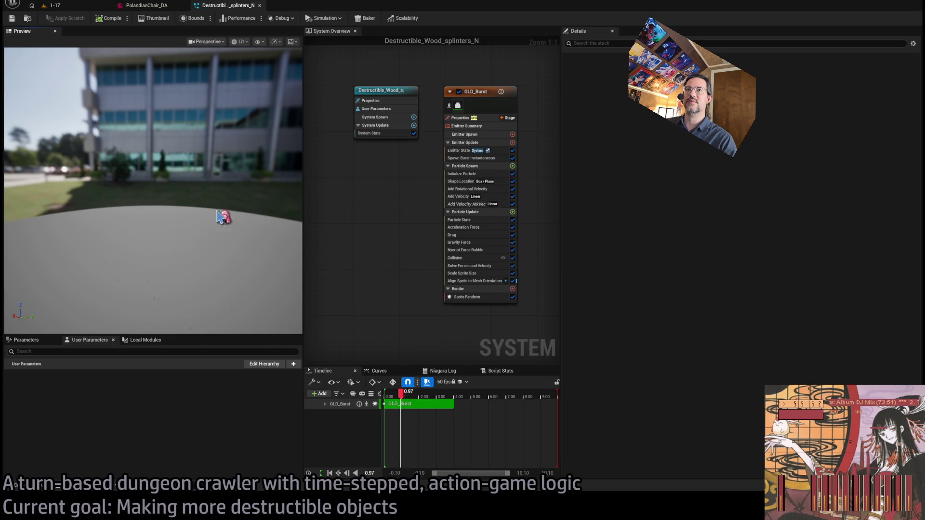
{"action": "left_click", "coordinate": [467, 297]}
{"action": "left_click", "coordinate": [154, 192]}
{"action": "left_click_drag", "start_coordinate": [259, 213], "coordinate": [246, 218]}
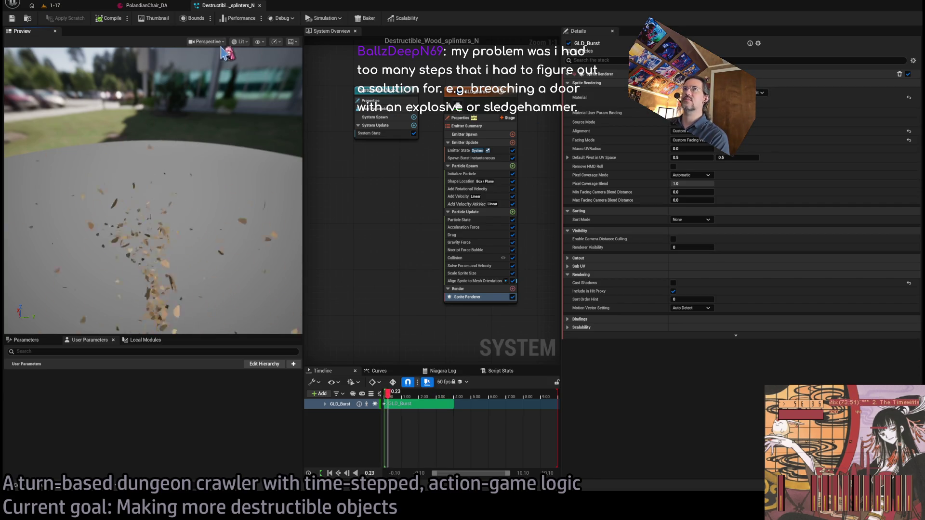
{"action": "middle_click", "coordinate": [239, 12]}
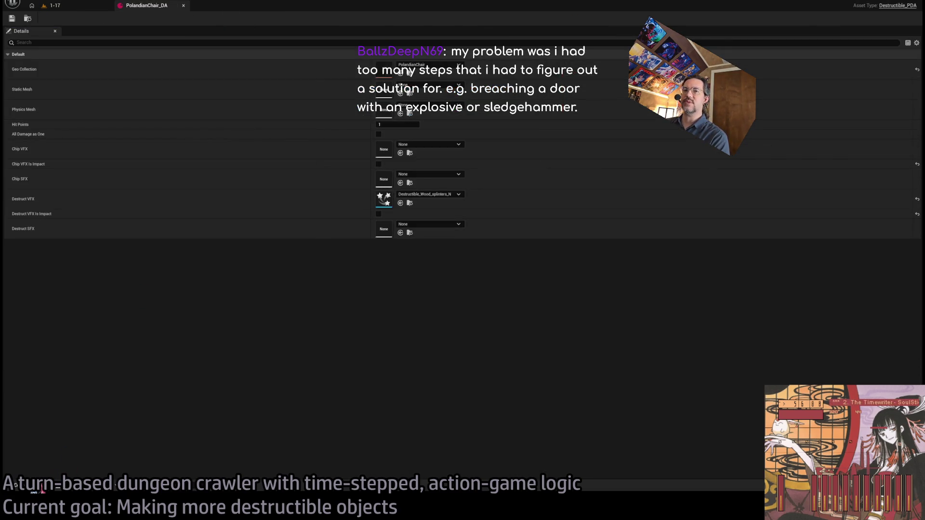
Set Destruct VFX to Destructible_wrought_iron_N and view its GLD_Burst sprite renderer
{"action": "left_click", "coordinate": [33, 491]}
{"action": "left_click", "coordinate": [446, 203]}
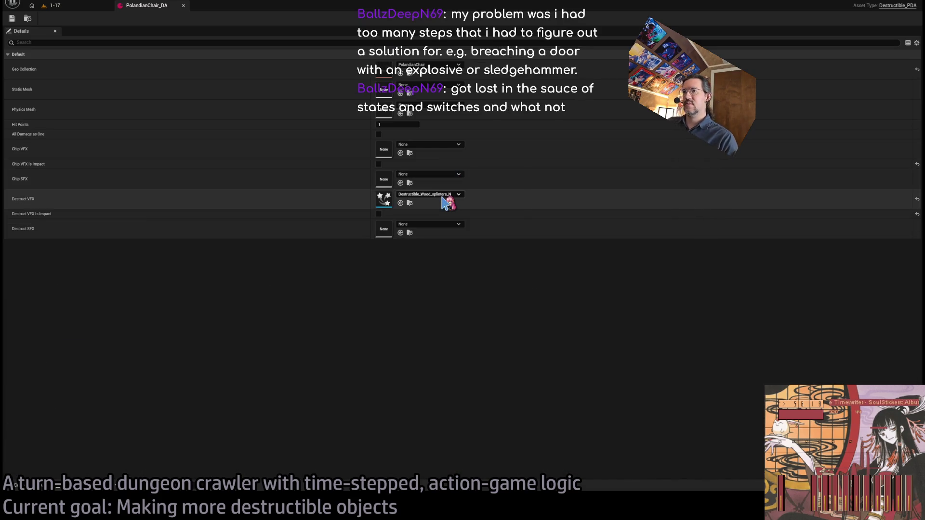
{"action": "left_click", "coordinate": [400, 202]}
{"action": "double_click", "coordinate": [384, 202]}
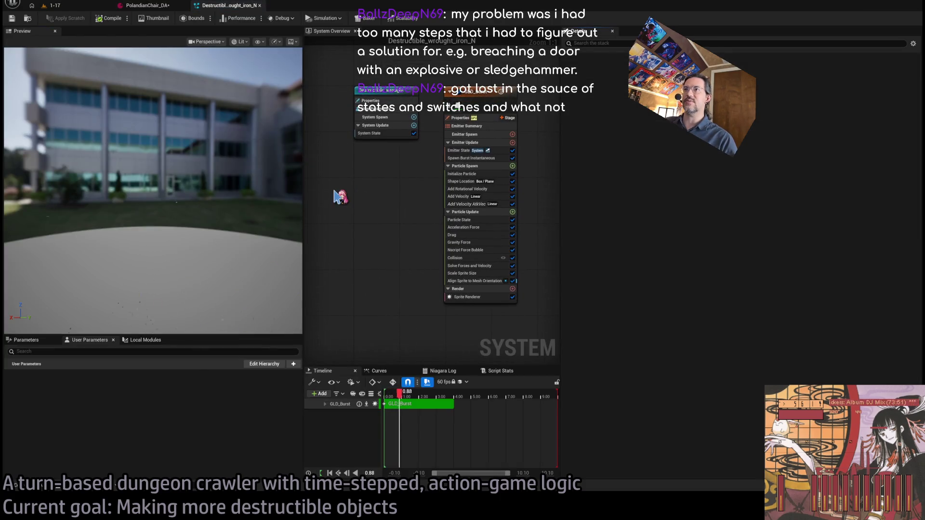
{"action": "left_click", "coordinate": [484, 296]}
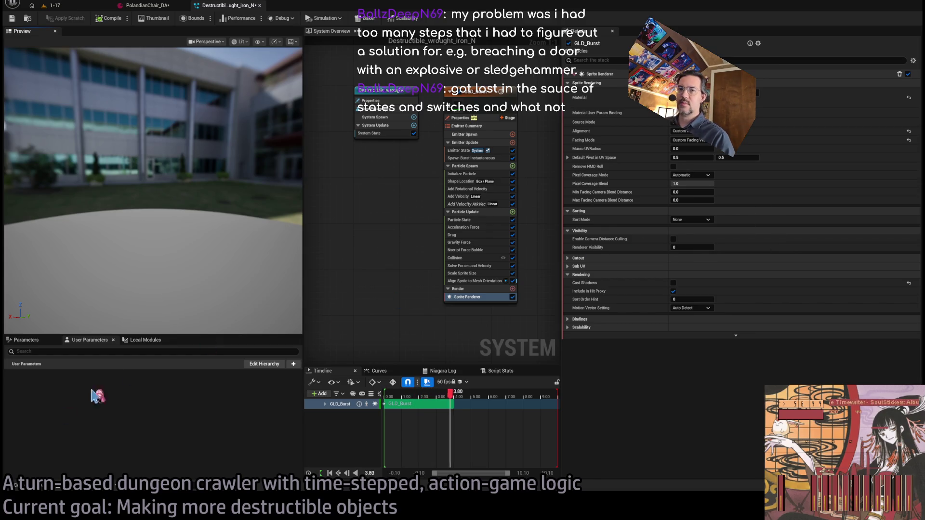
{"action": "key", "text": "ctrl+space"}
Browse the Misc and VFX folders for a metal particle material
{"action": "scroll", "coordinate": [58, 428], "scroll_direction": "down", "scroll_amount": 3}
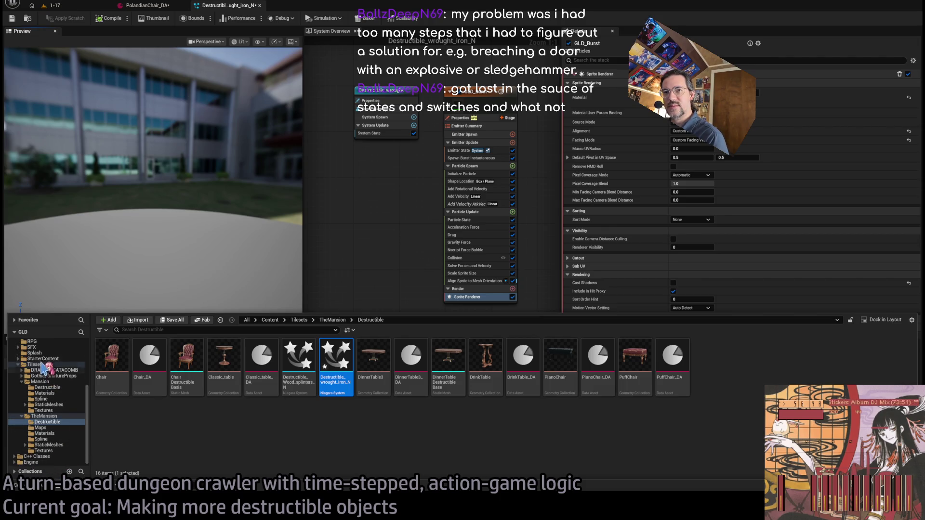
{"action": "scroll", "coordinate": [51, 367], "scroll_direction": "up", "scroll_amount": 3}
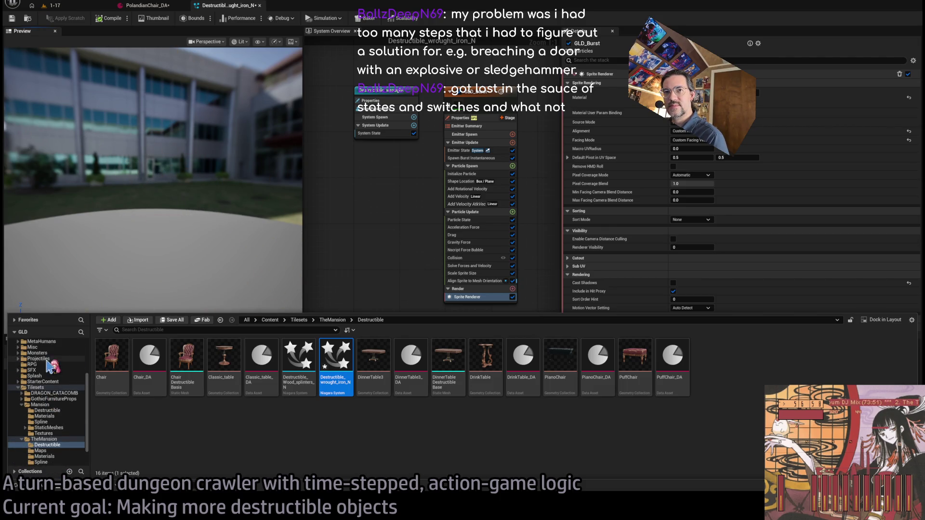
{"action": "left_click", "coordinate": [47, 348]}
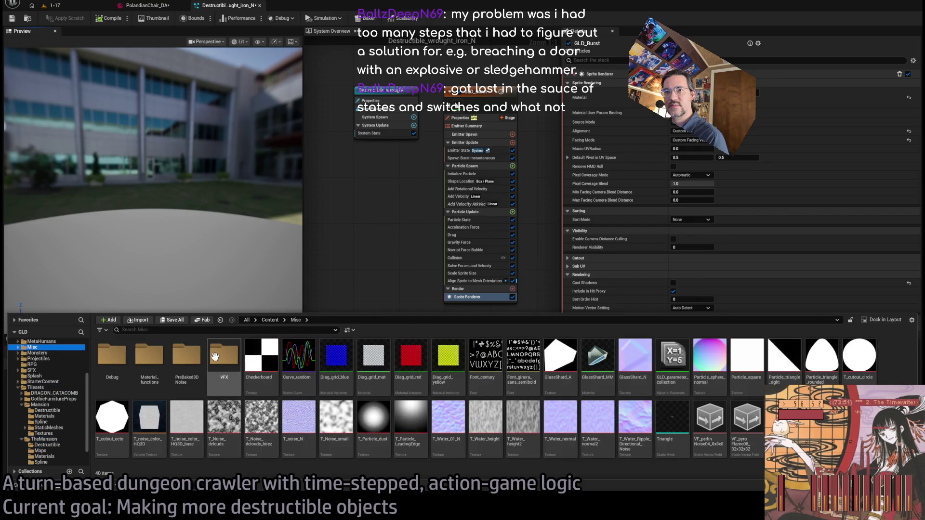
{"action": "double_click", "coordinate": [224, 356]}
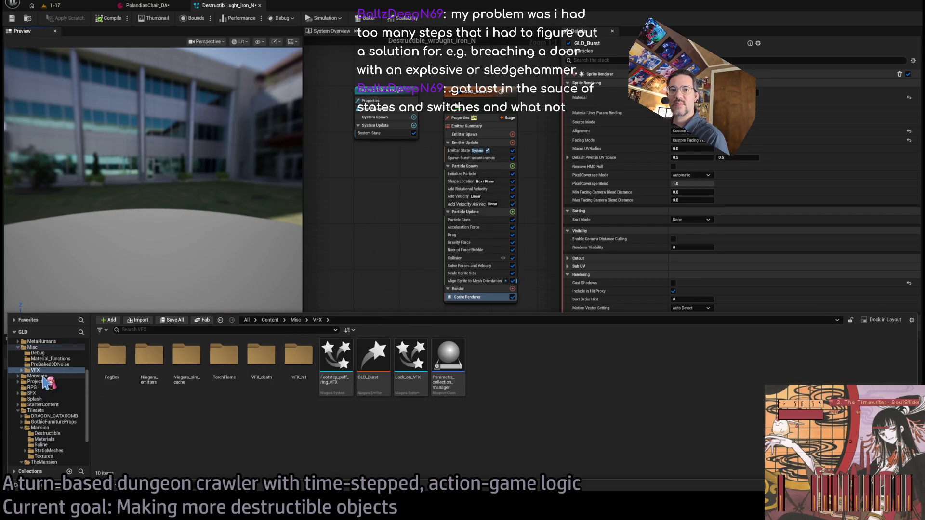
{"action": "left_click", "coordinate": [58, 347]}
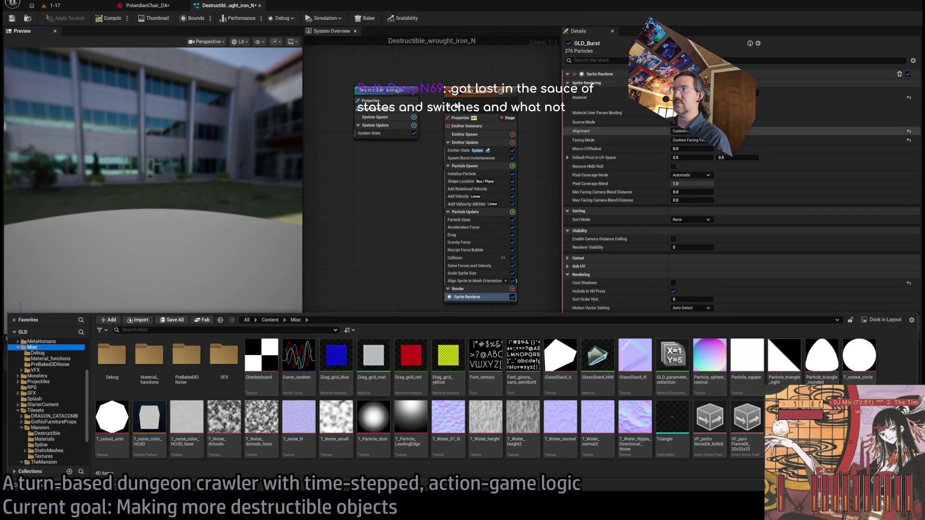
{"action": "left_click", "coordinate": [750, 227]}
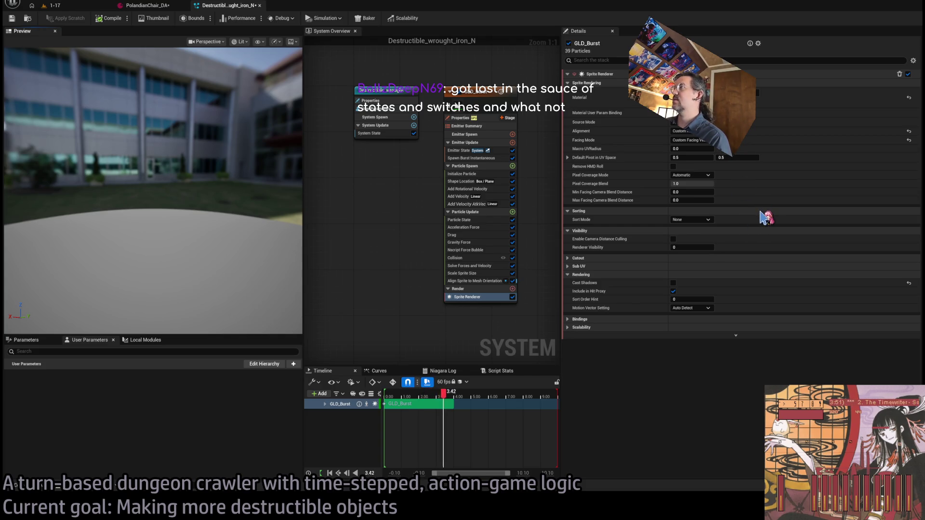
Assign MM_Particle_dot_metal as the GLD_Burst sprite material and watch the burst replay
{"action": "key", "text": "ctrl+space"}
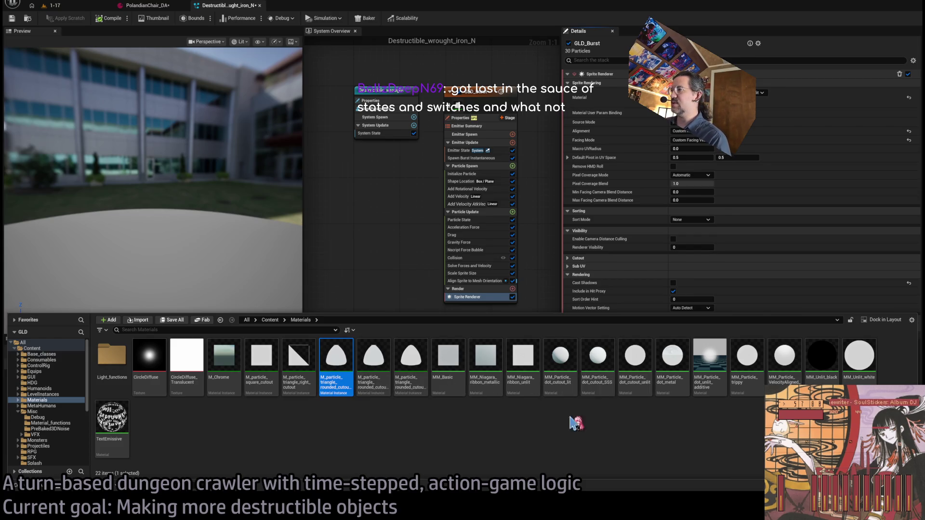
{"action": "left_click", "coordinate": [678, 377]}
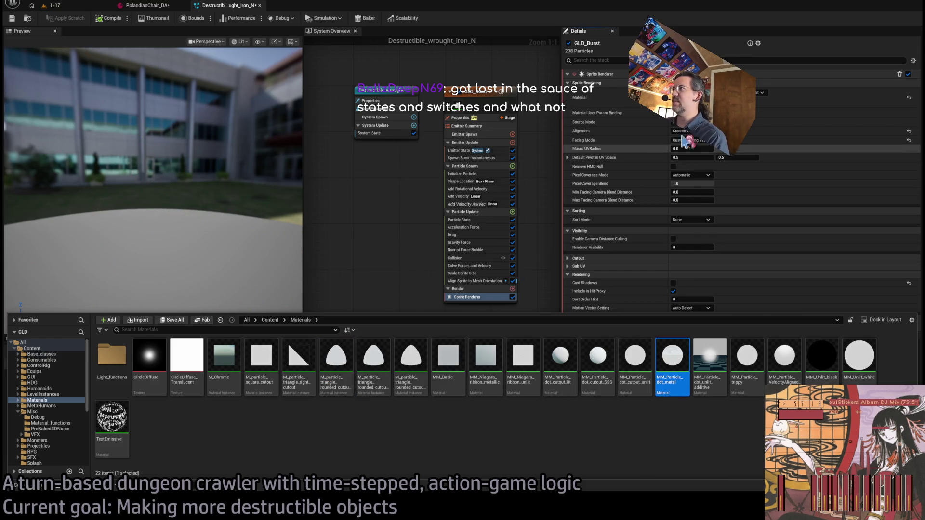
{"action": "left_click", "coordinate": [669, 139]}
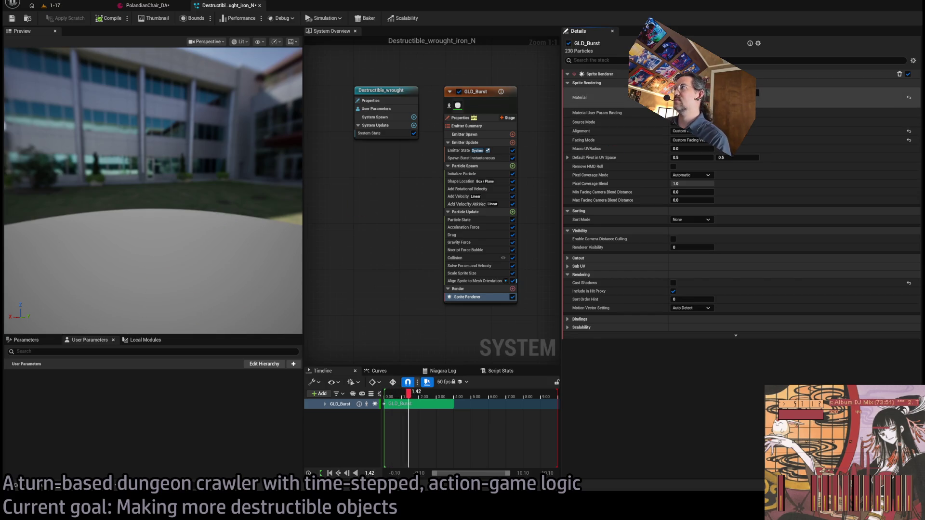
{"action": "mouse_move", "coordinate": [232, 243]}
{"action": "left_mouse_down"}
{"action": "mouse_move", "coordinate": [217, 251]}
{"action": "mouse_move", "coordinate": [217, 232]}
{"action": "mouse_move", "coordinate": [222, 259]}
{"action": "left_mouse_up"}
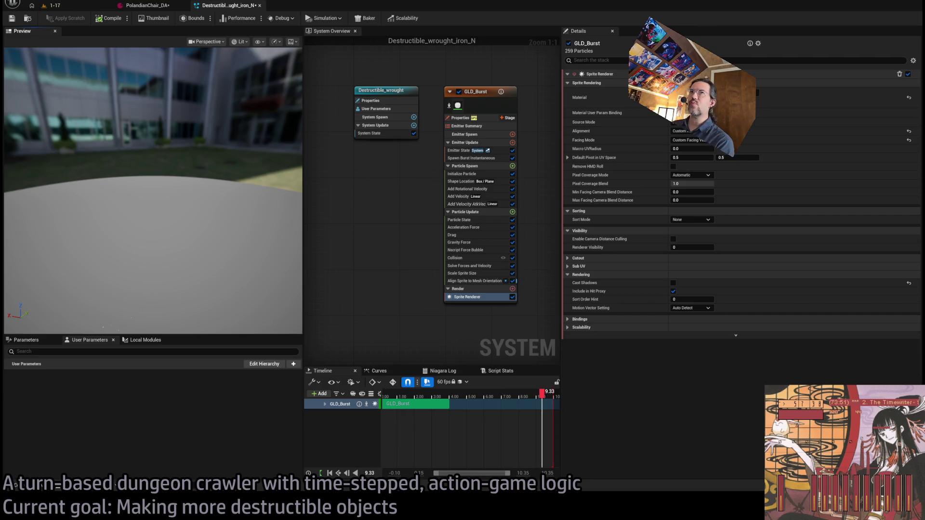
{"action": "left_click", "coordinate": [53, 6]}
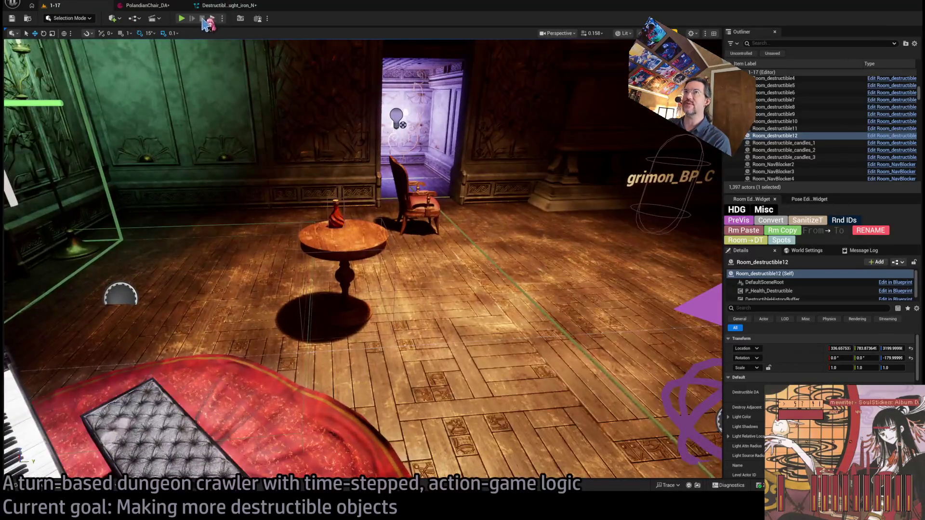
Play level 1-17 in the editor and run turns: a fear-striking attack, then moves up the stairs
{"action": "key", "text": "alt+p"}
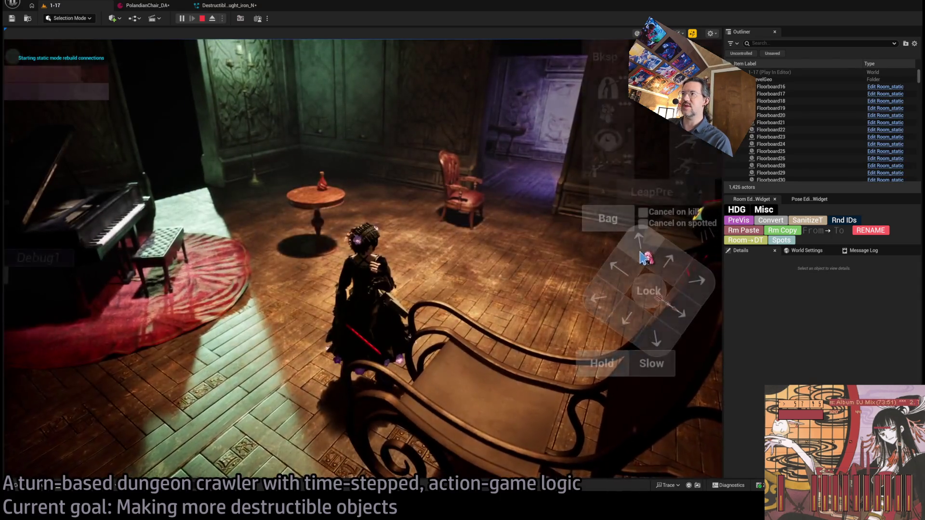
{"action": "left_click", "coordinate": [57, 355]}
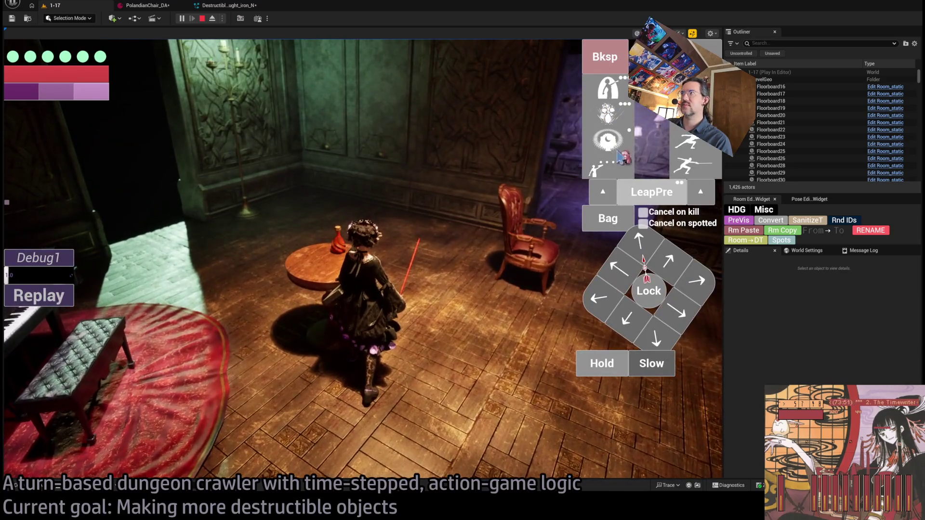
{"action": "left_click", "coordinate": [622, 157]}
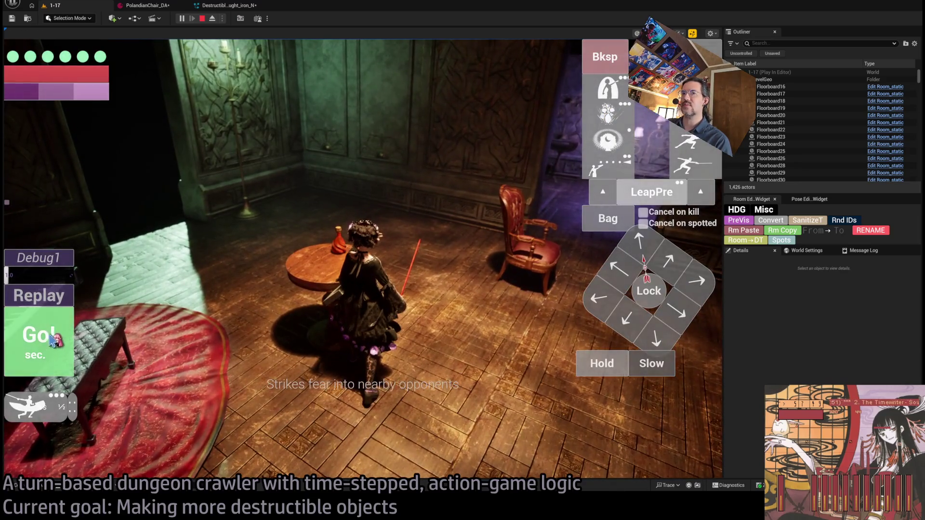
{"action": "left_click", "coordinate": [39, 337]}
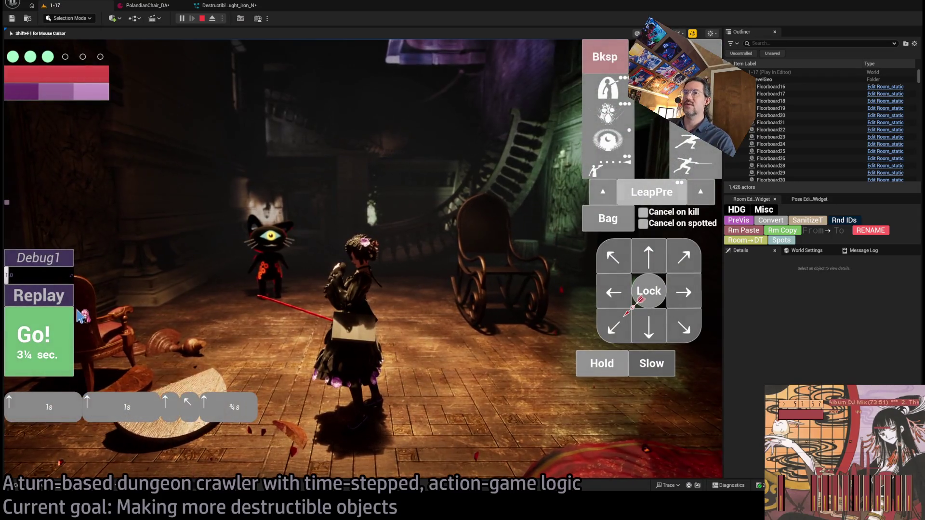
{"action": "left_click", "coordinate": [57, 332]}
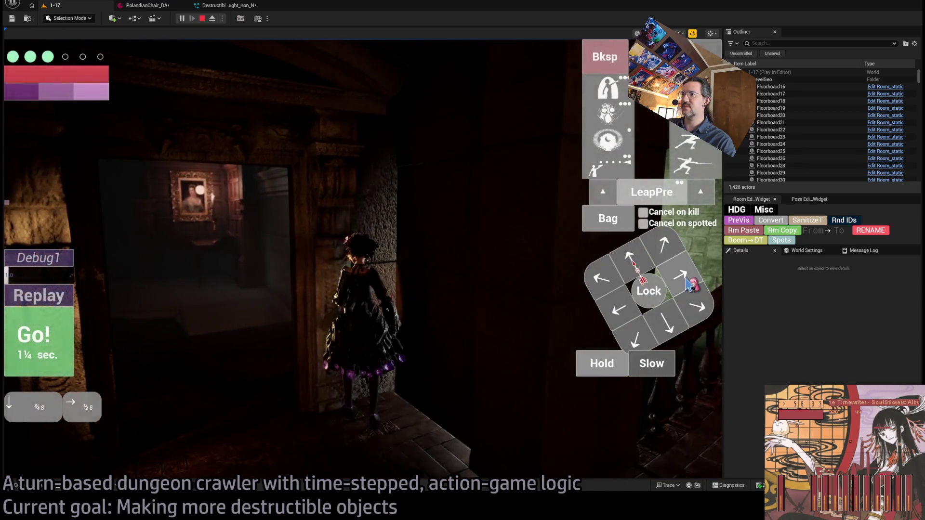
{"action": "left_click", "coordinate": [688, 284]}
{"action": "left_click", "coordinate": [71, 347]}
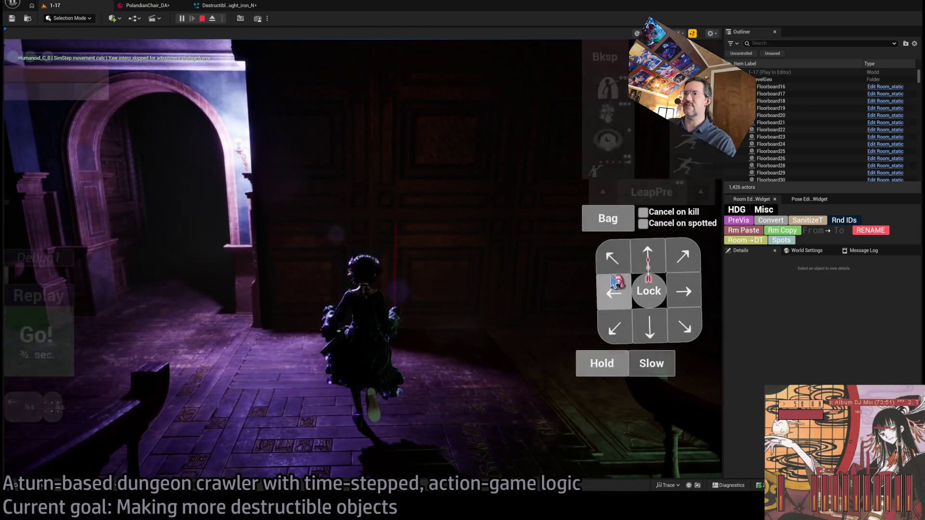
Queue a leftward step and run several more turns
{"action": "left_click", "coordinate": [613, 281]}
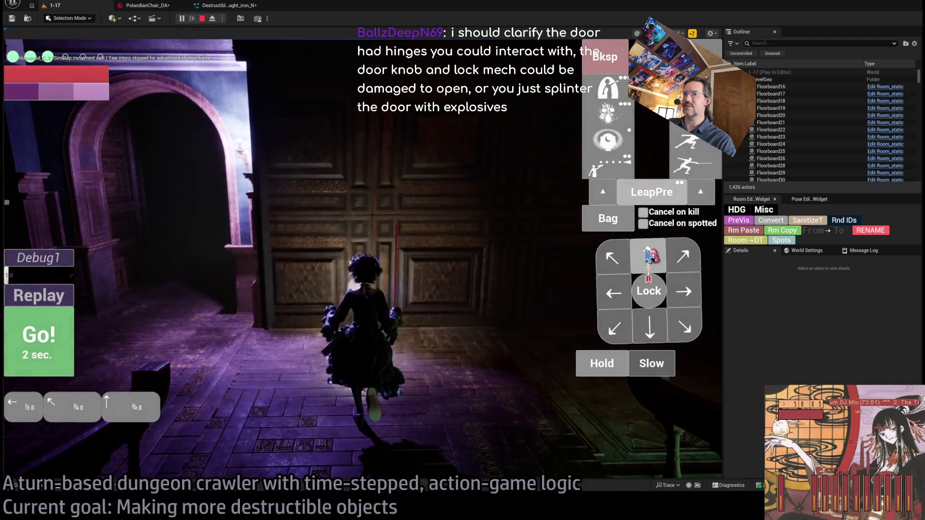
{"action": "left_click", "coordinate": [36, 337]}
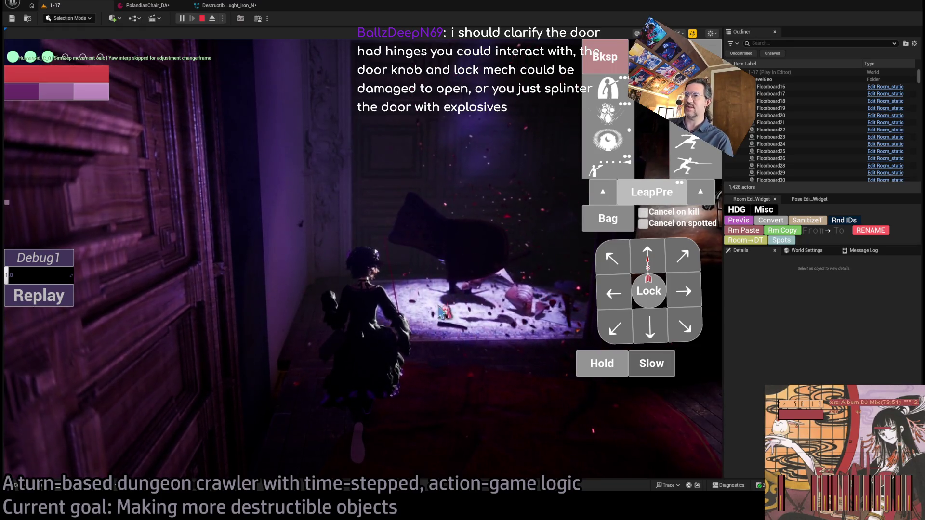
{"action": "left_click", "coordinate": [441, 312]}
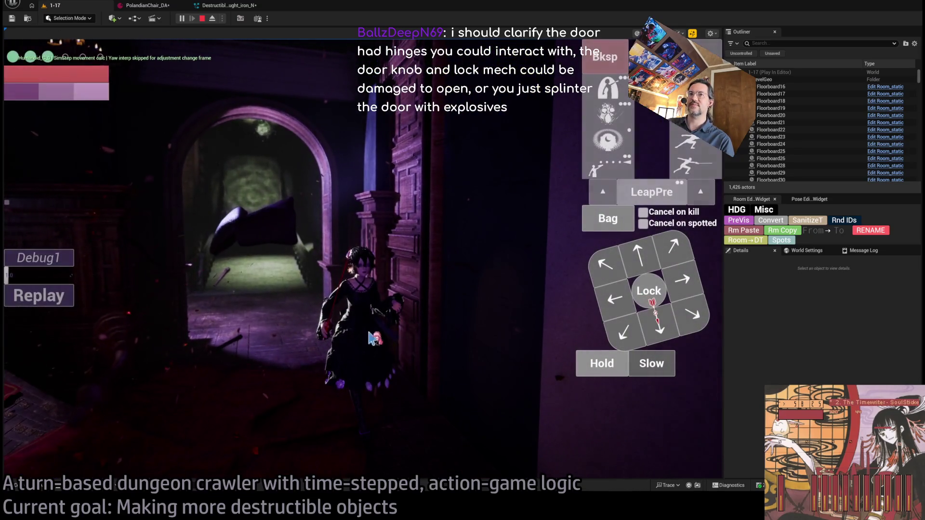
{"action": "left_click", "coordinate": [422, 311]}
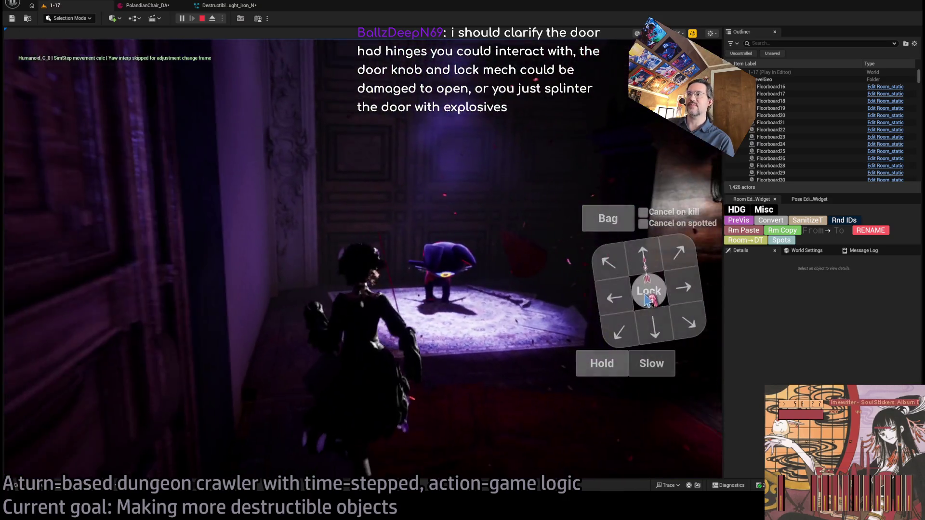
Lock onto the nearby enemy, fire a projectile attack at the cat, and stop play
{"action": "left_click", "coordinate": [646, 287]}
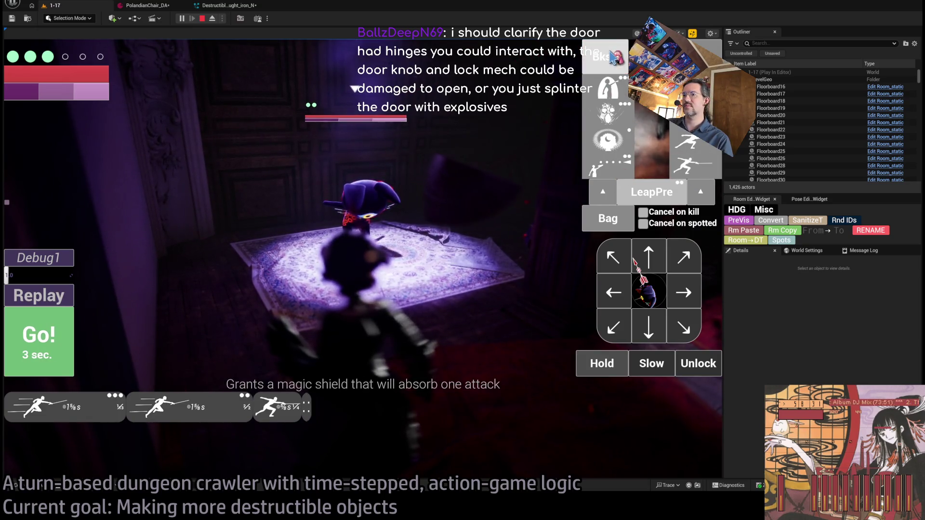
{"action": "left_click", "coordinate": [596, 168]}
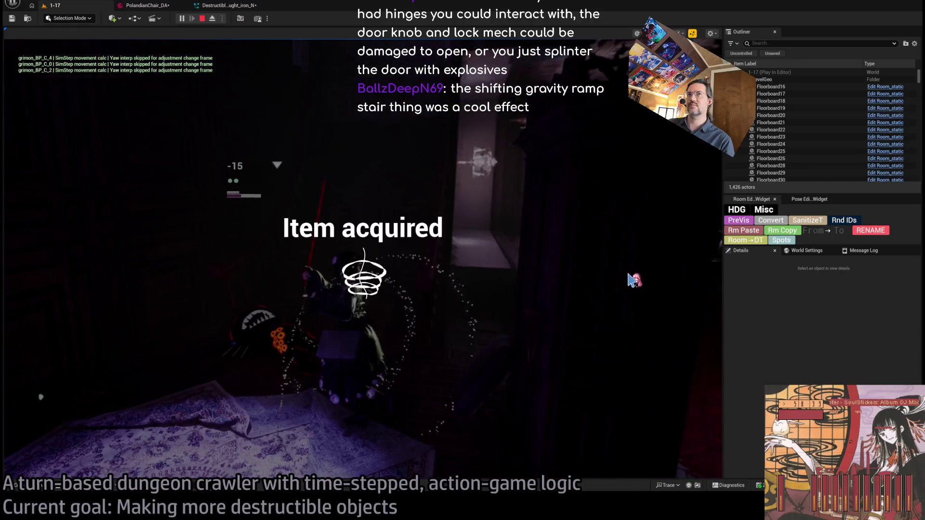
{"action": "key", "text": "Escape"}
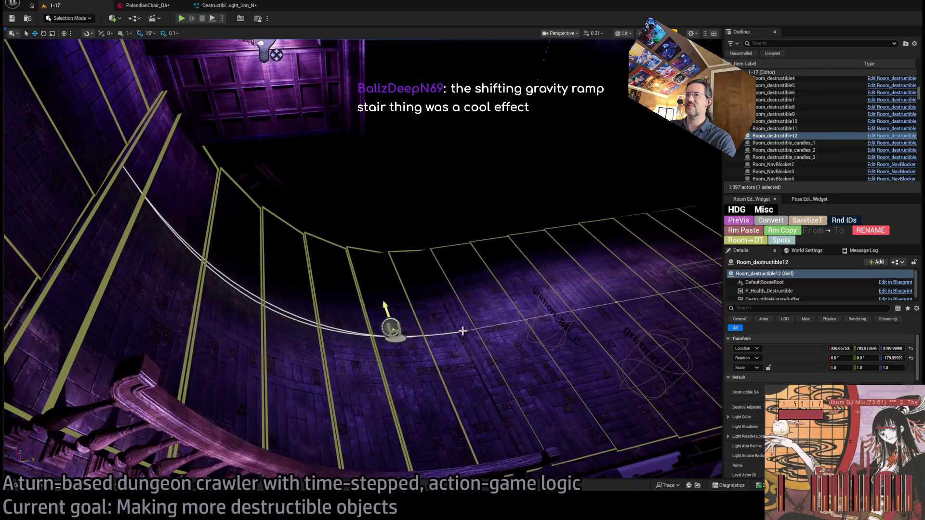
Select Room_nav_surface0's Spline component on the curved ramp, frame its spline point, then replay the level
{"action": "left_click", "coordinate": [463, 330]}
{"action": "left_click", "coordinate": [469, 319]}
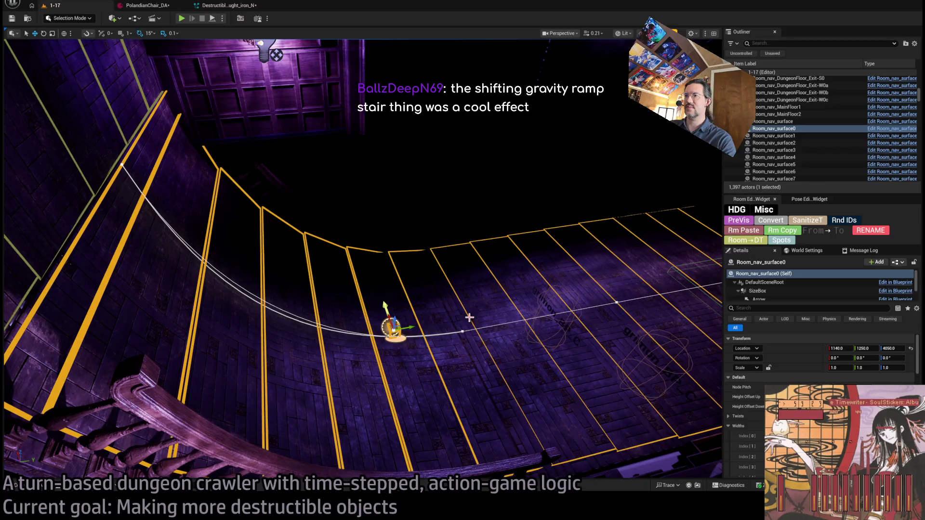
{"action": "left_click", "coordinate": [462, 332]}
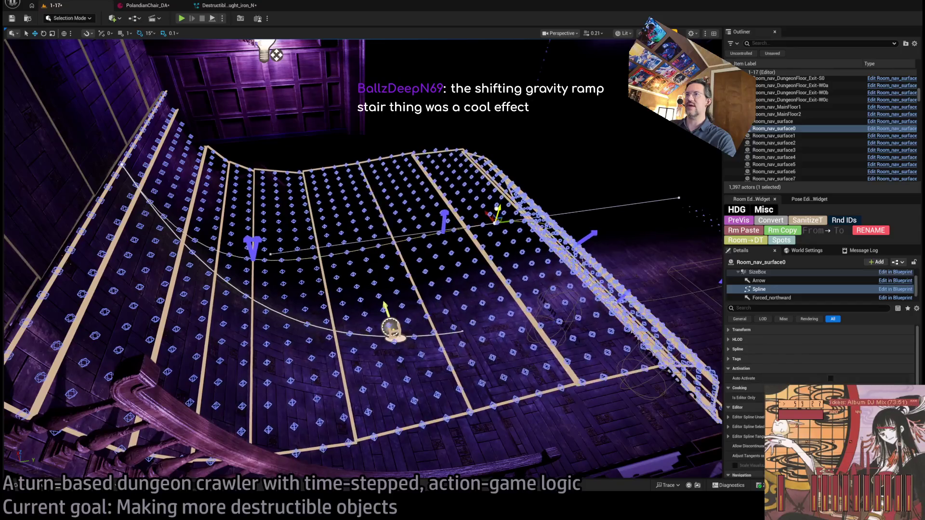
{"action": "key", "text": "f"}
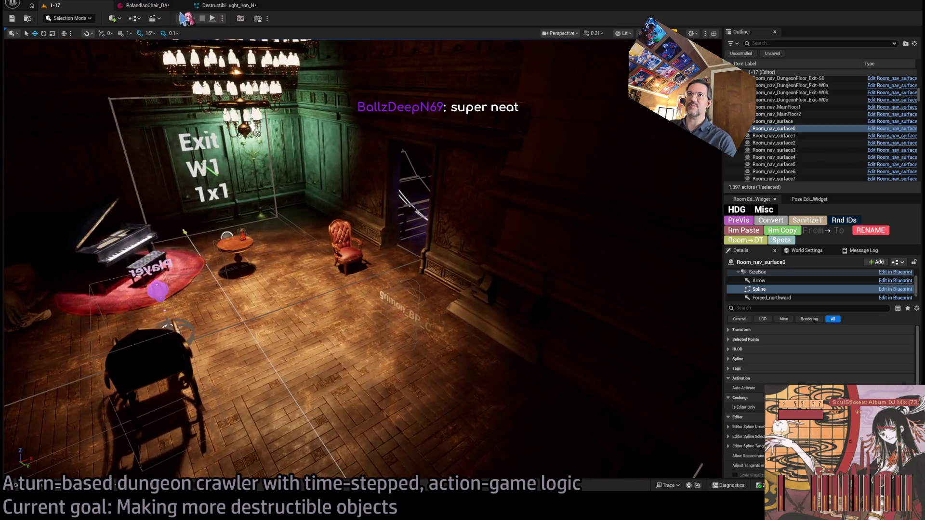
{"action": "left_click", "coordinate": [181, 20]}
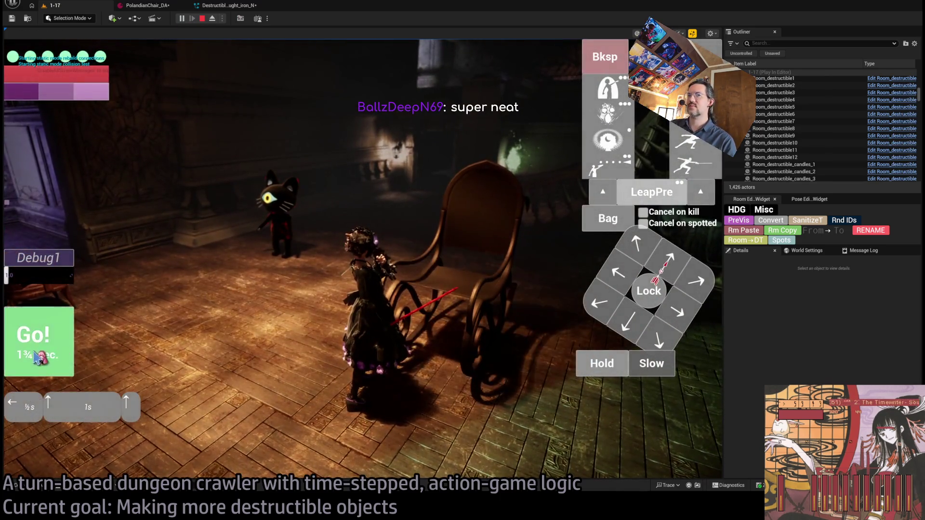
Run several turns past the rocking chair, including a targeted visibility skill, then end play with Esc
{"action": "left_click", "coordinate": [36, 357]}
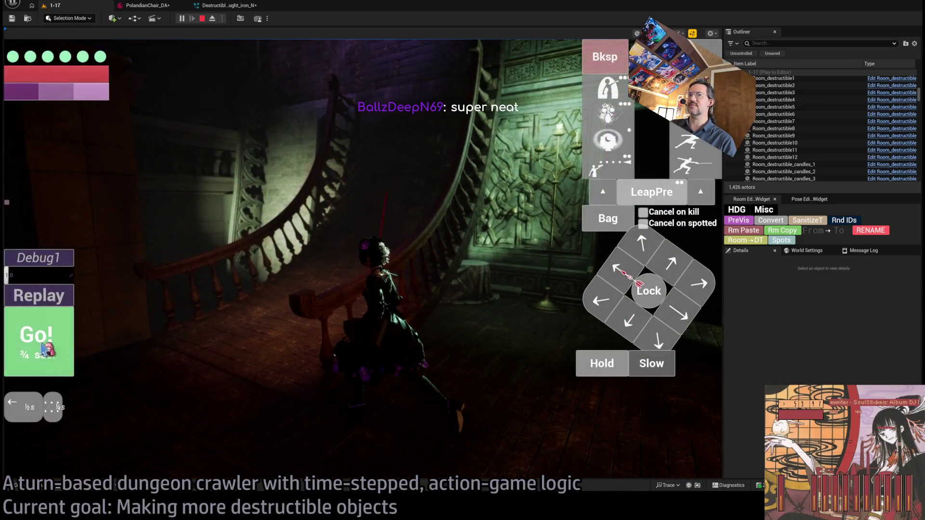
{"action": "left_click", "coordinate": [36, 359]}
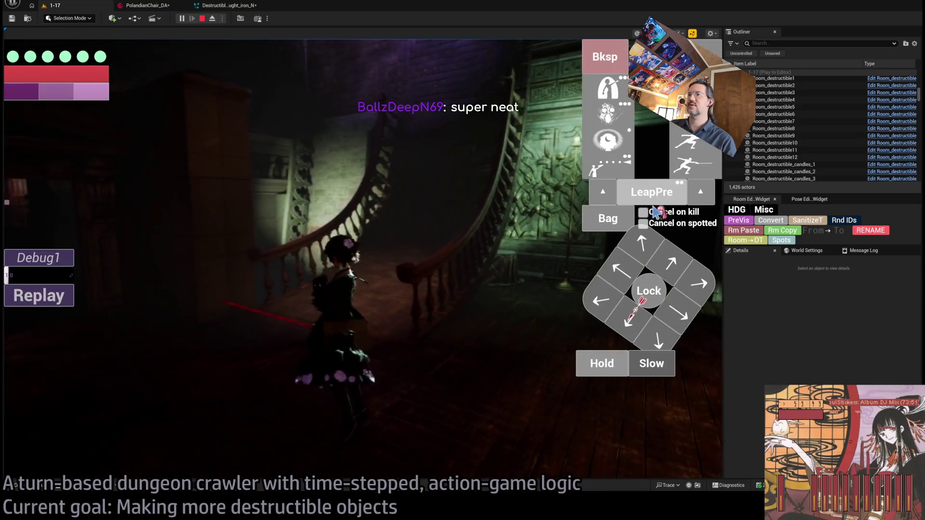
{"action": "left_click", "coordinate": [491, 152]}
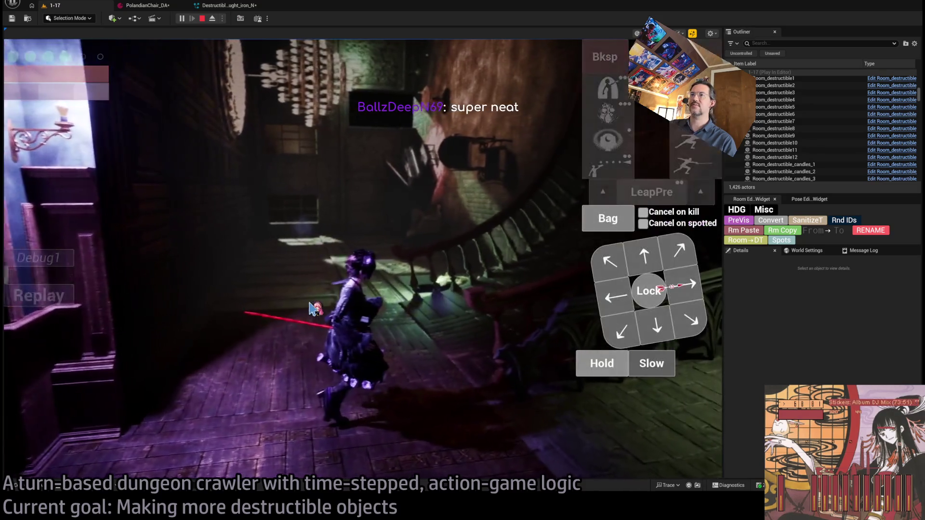
{"action": "left_click", "coordinate": [603, 221]}
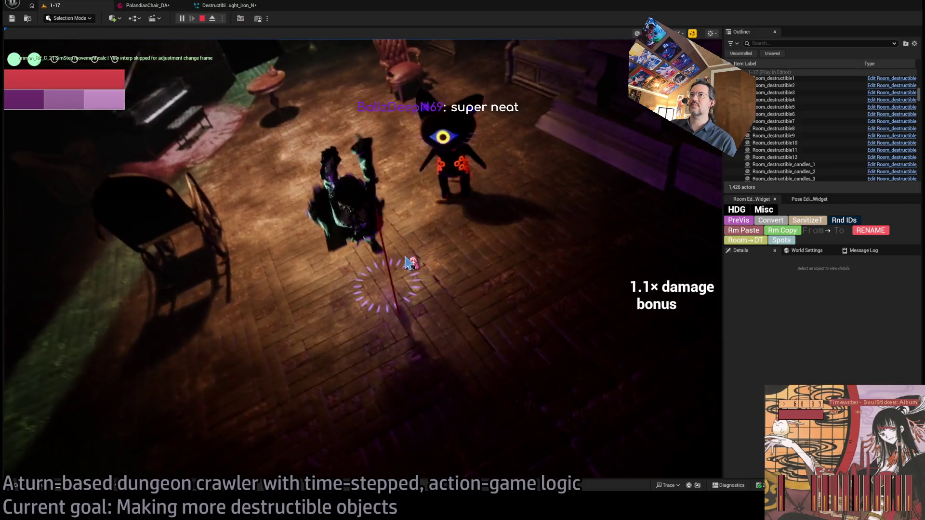
{"action": "key", "text": "Escape"}
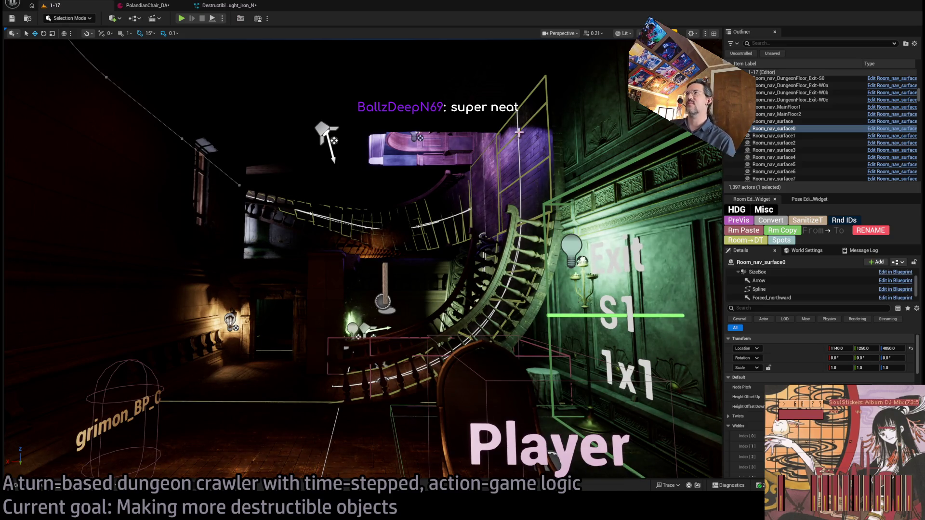
Switch the viewport to Unlit with Alt+3, frame the whole room box, and return to Destructible_wrought_iron_N
{"action": "key", "text": "alt+3"}
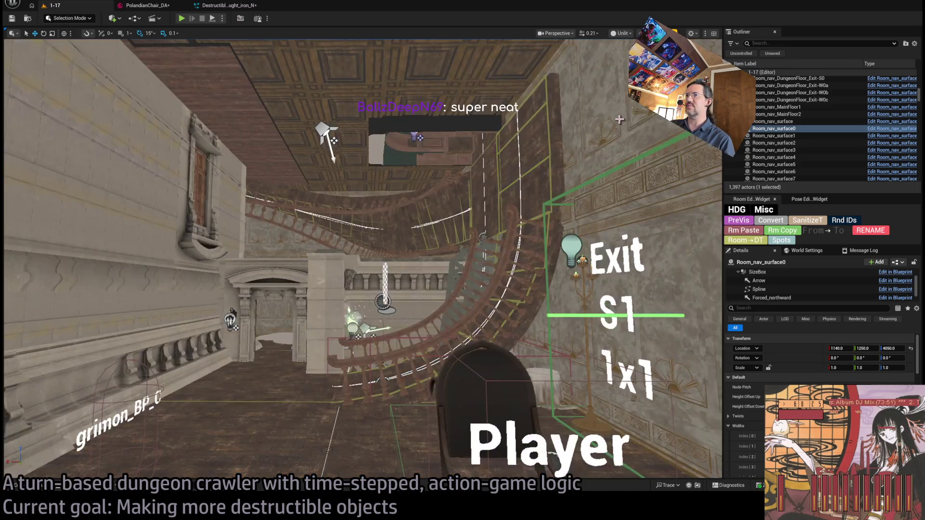
{"action": "scroll", "coordinate": [522, 175], "scroll_direction": "up", "scroll_amount": 3}
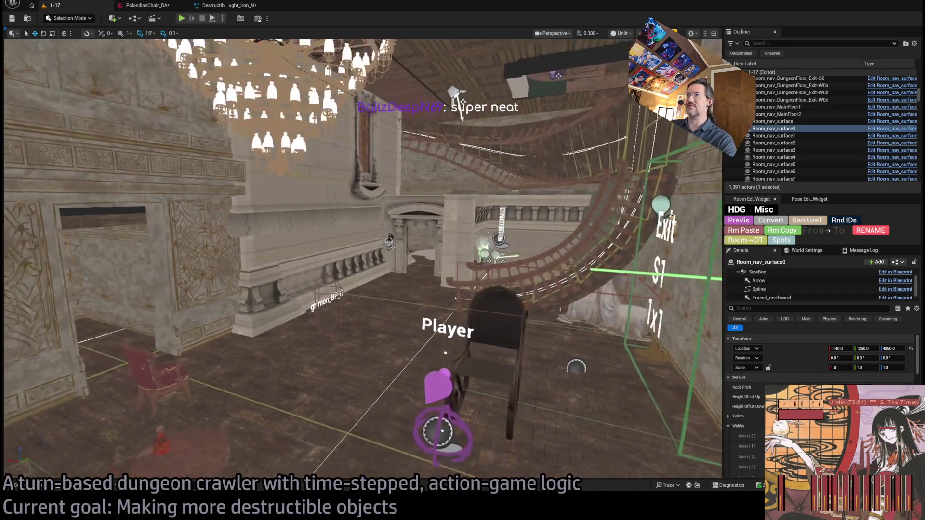
{"action": "key", "text": "f"}
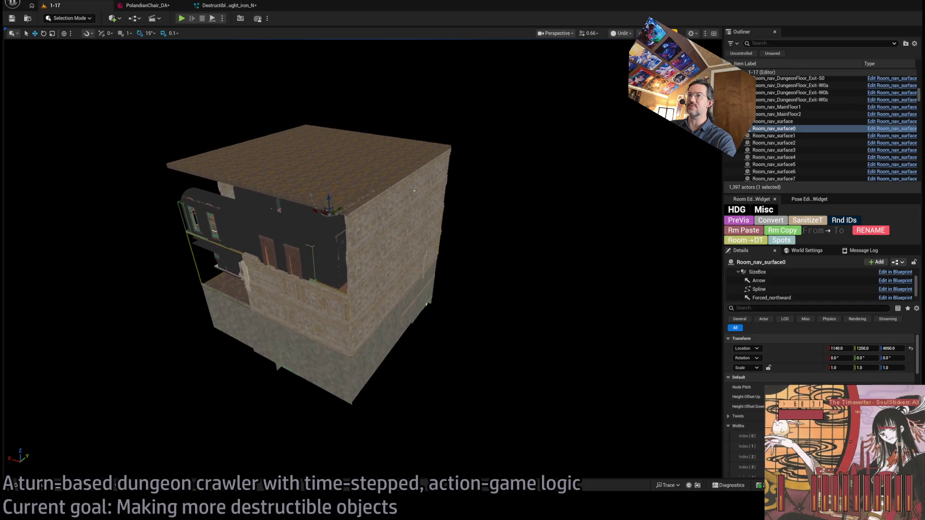
{"action": "scroll", "coordinate": [434, 220], "scroll_direction": "up", "scroll_amount": 10}
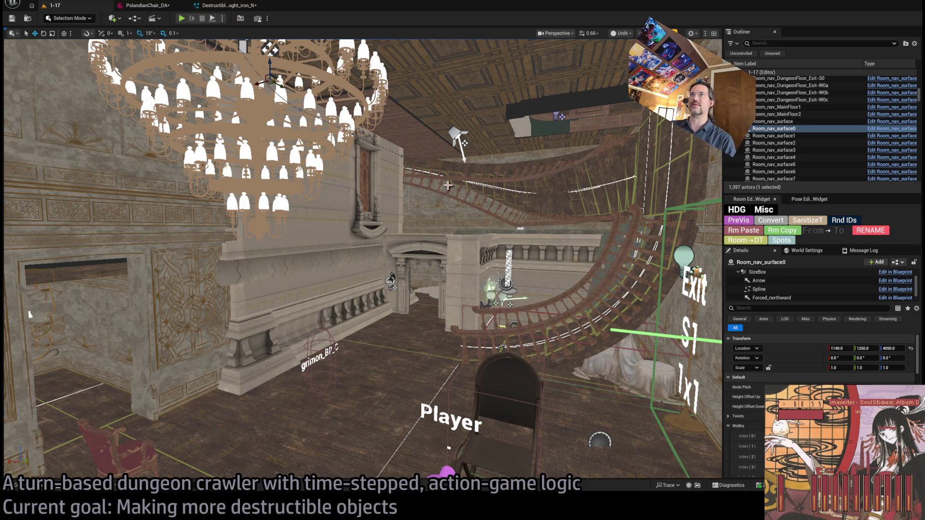
{"action": "left_click", "coordinate": [226, 7]}
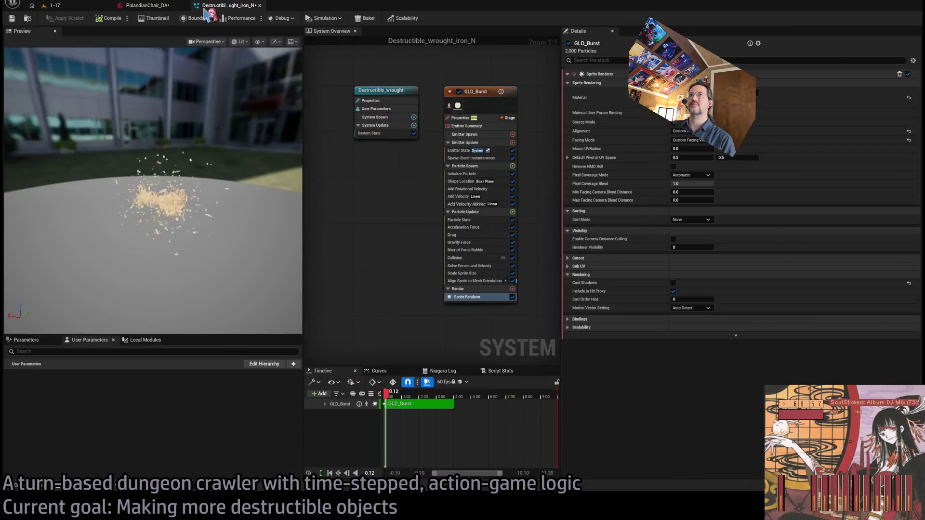
{"action": "left_click", "coordinate": [58, 5]}
{"action": "left_click", "coordinate": [205, 7]}
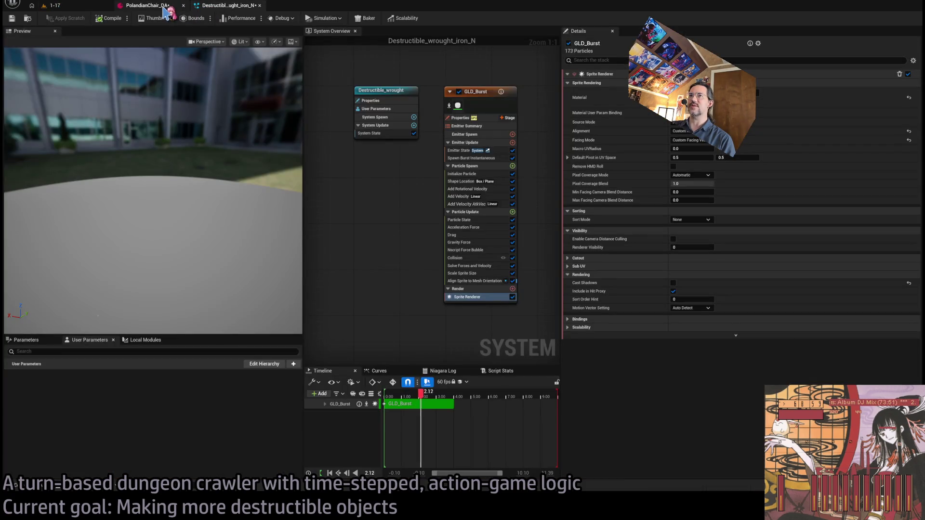
{"action": "left_click", "coordinate": [144, 5]}
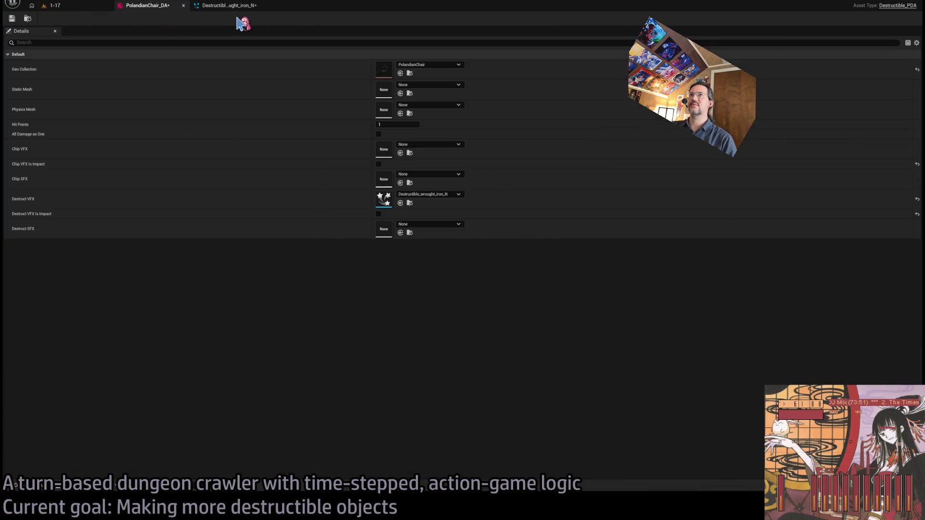
{"action": "left_click", "coordinate": [236, 6]}
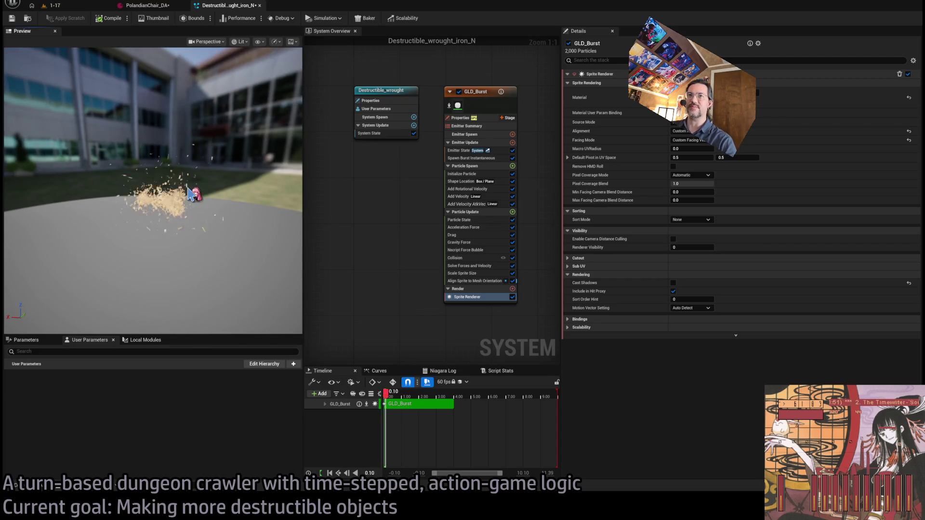
{"action": "left_click", "coordinate": [464, 197]}
{"action": "left_click", "coordinate": [464, 197]}
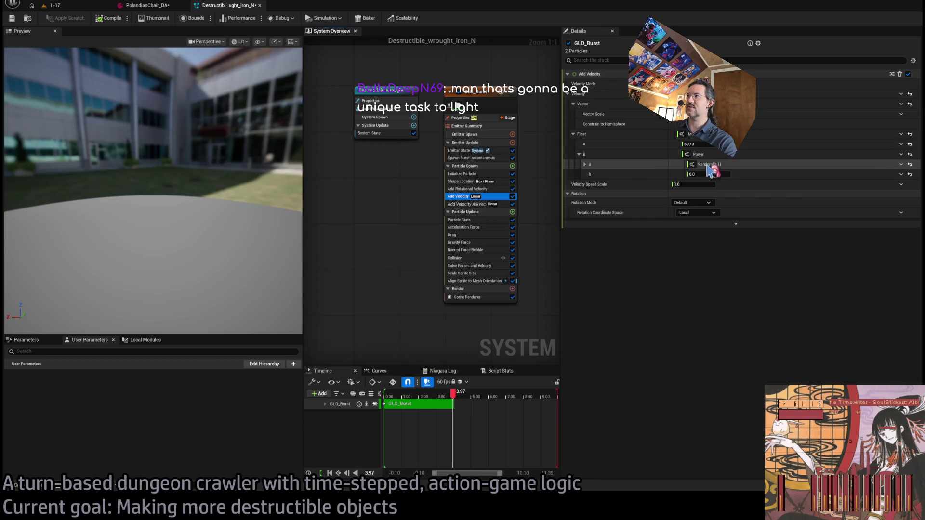
{"action": "left_click", "coordinate": [699, 144]}
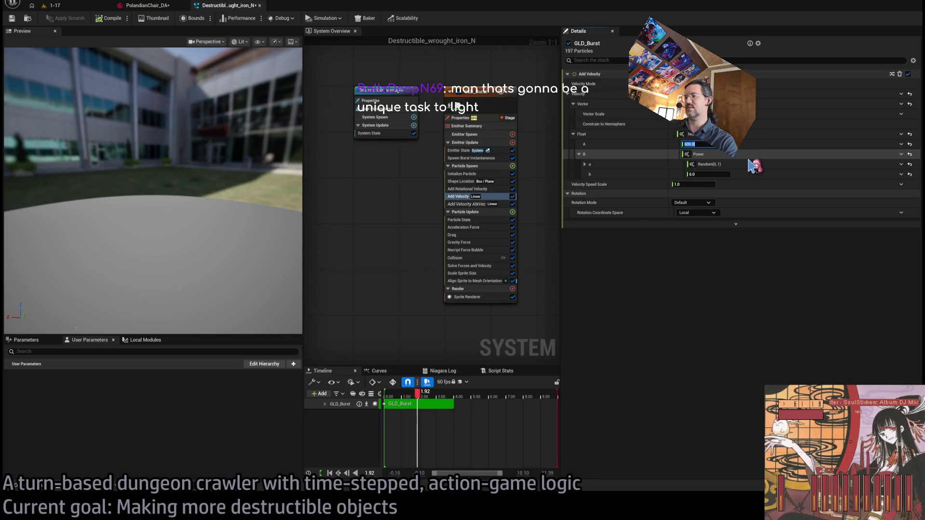
{"action": "left_click", "coordinate": [478, 204]}
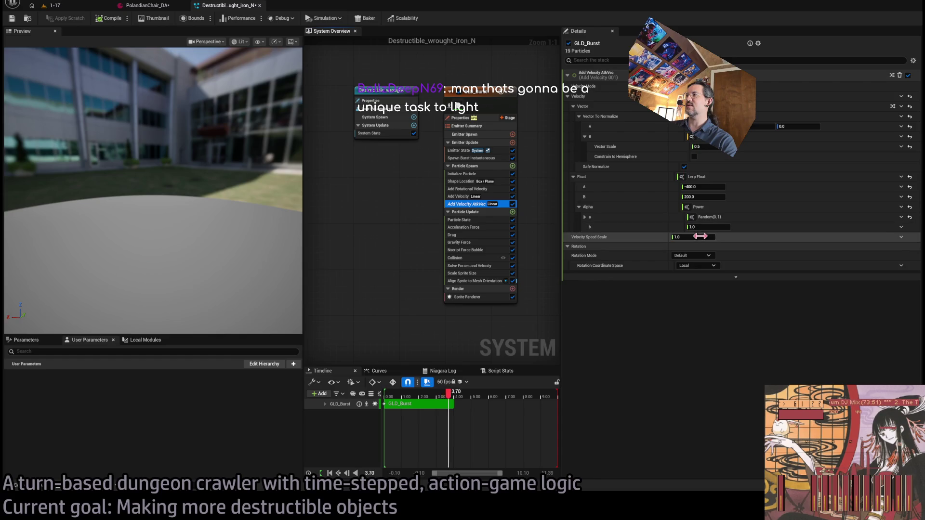
{"action": "left_click", "coordinate": [707, 187]}
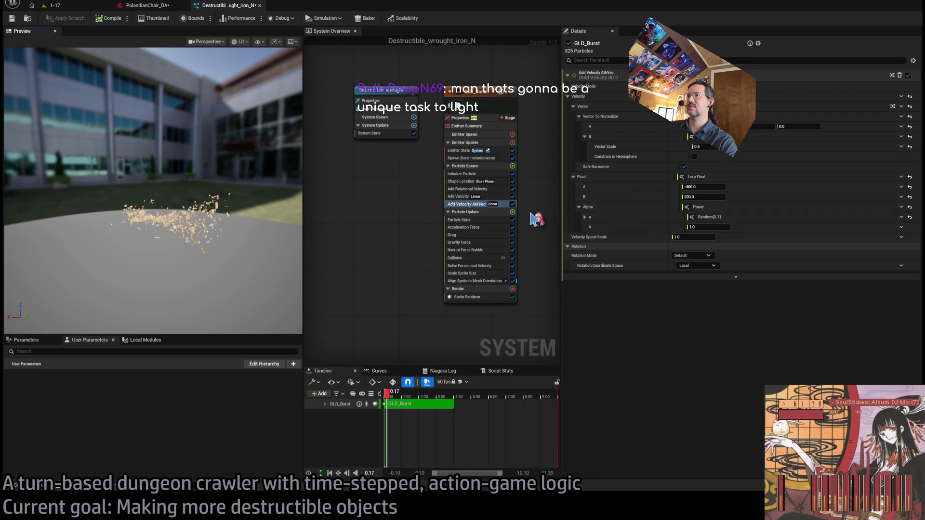
{"action": "left_click", "coordinate": [513, 243]}
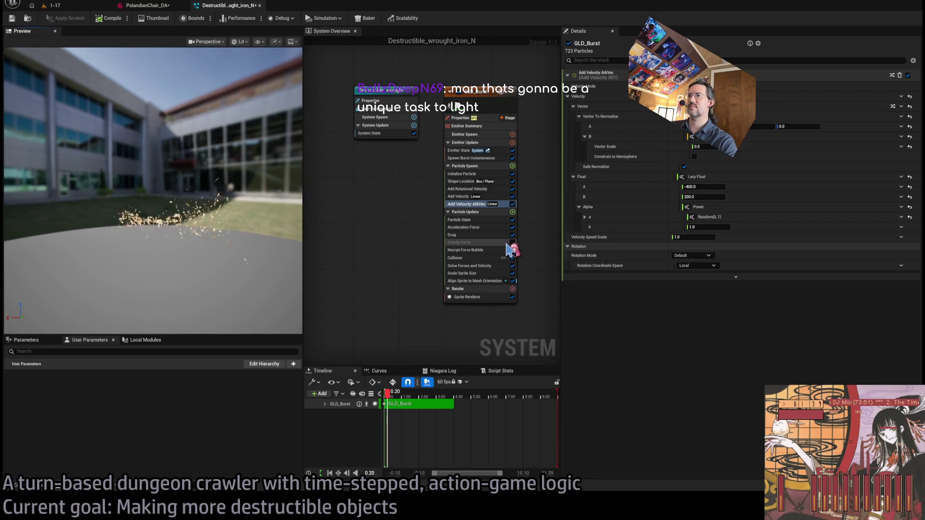
{"action": "left_click", "coordinate": [513, 242]}
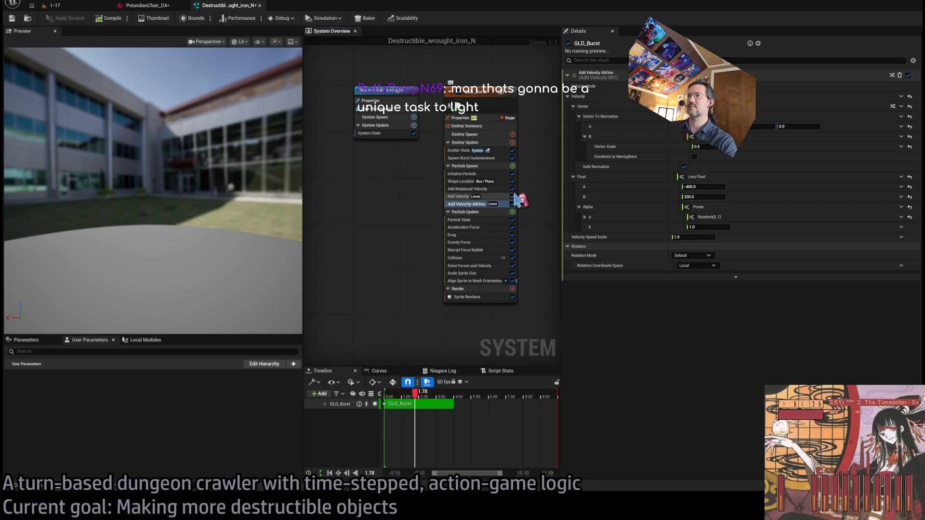
Review the Drag, Gravity Force and Add Velocity modules, and disable Add Velocity and Nscript Force Bubble
{"action": "left_click", "coordinate": [478, 236]}
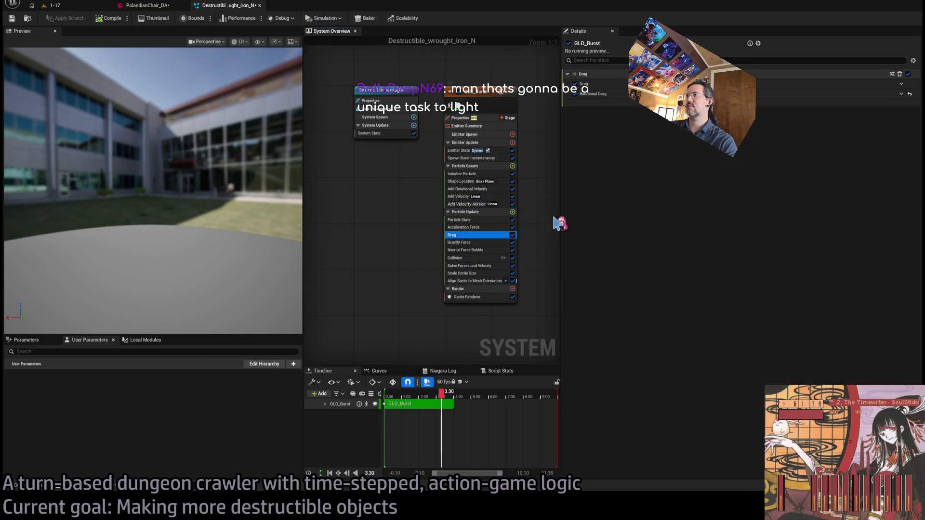
{"action": "left_click", "coordinate": [472, 243]}
{"action": "left_click", "coordinate": [478, 235]}
{"action": "left_click", "coordinate": [504, 197]}
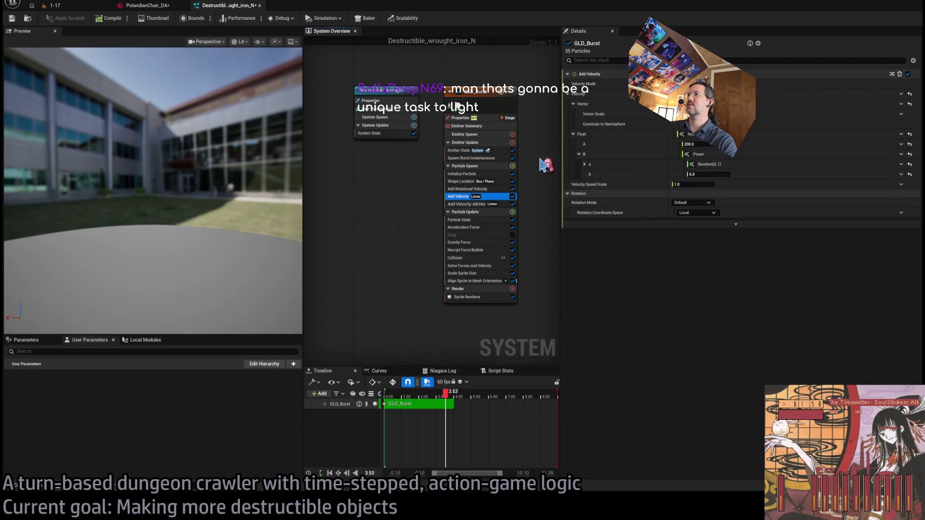
{"action": "left_click", "coordinate": [512, 197]}
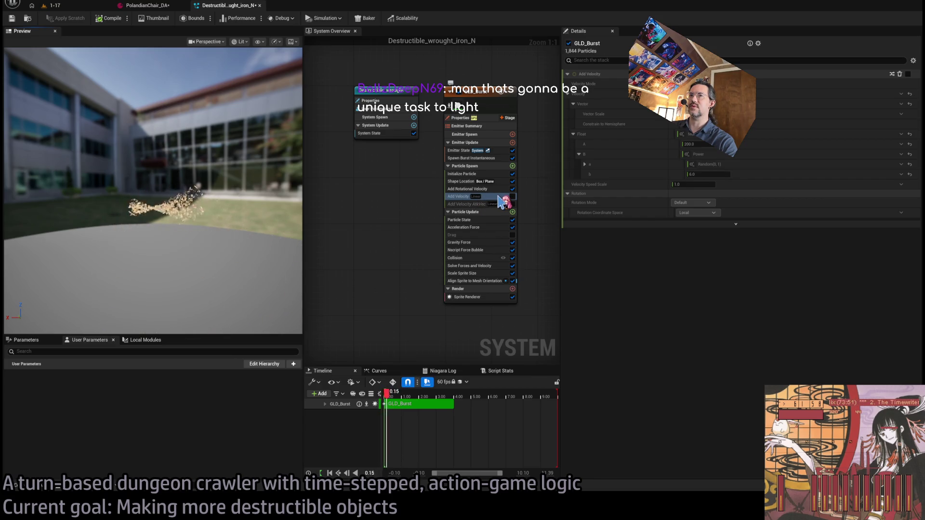
{"action": "left_click", "coordinate": [512, 250]}
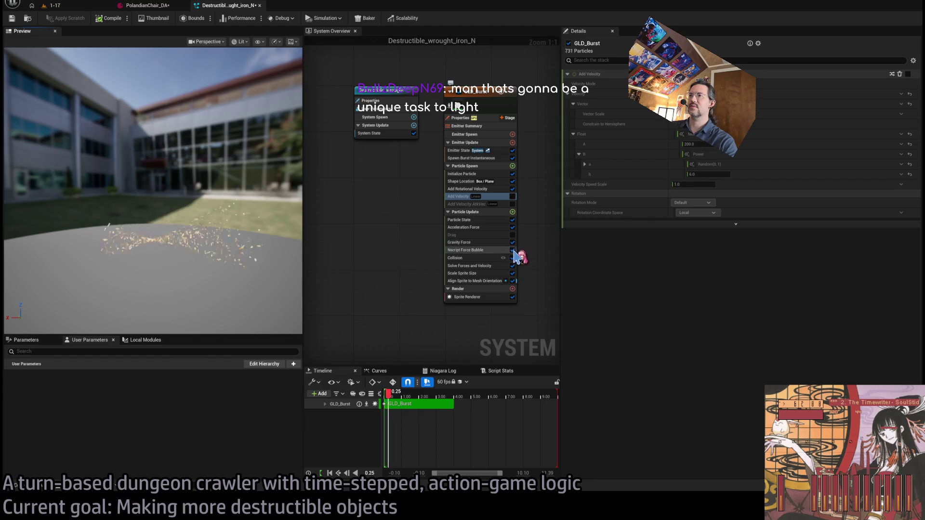
{"action": "left_click_drag", "start_coordinate": [215, 219], "coordinate": [220, 219]}
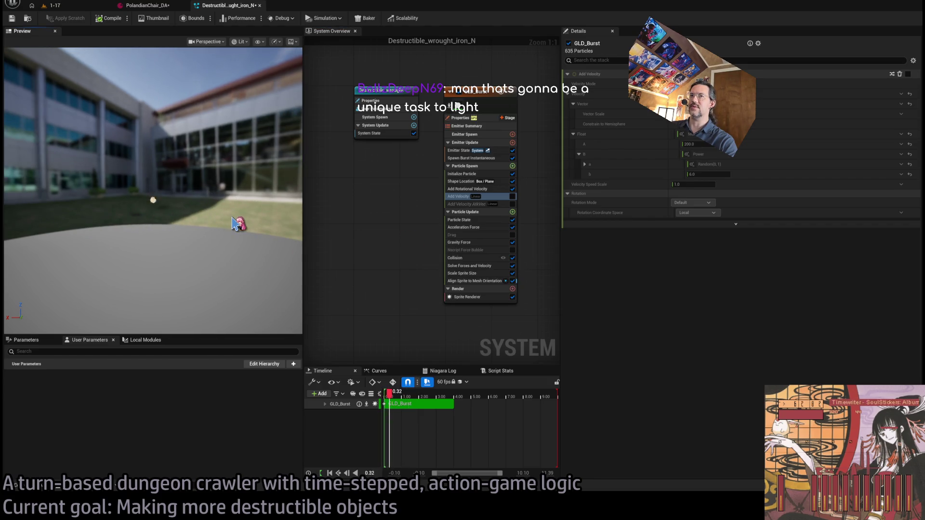
Re-enable Add Velocity, preview the burst, and delete the Add Rotational Velocity module
{"action": "left_click", "coordinate": [510, 197]}
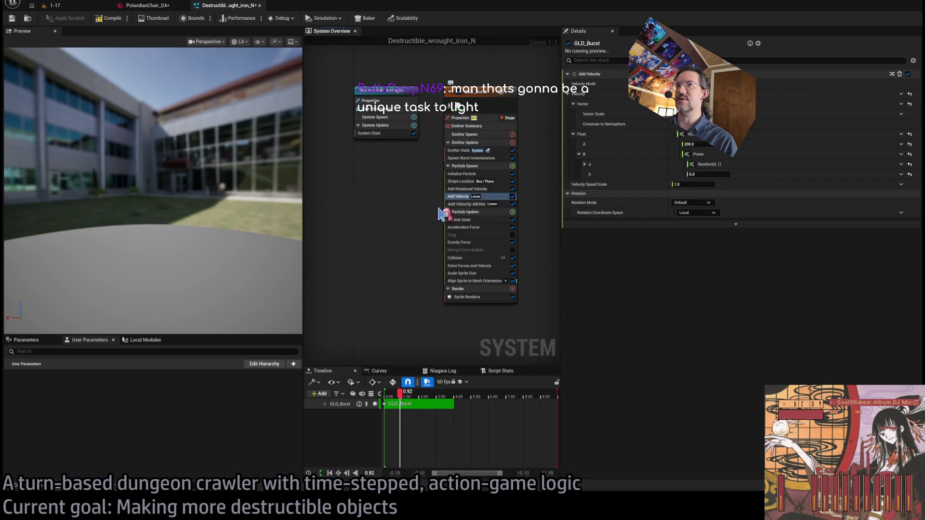
{"action": "left_click", "coordinate": [224, 215]}
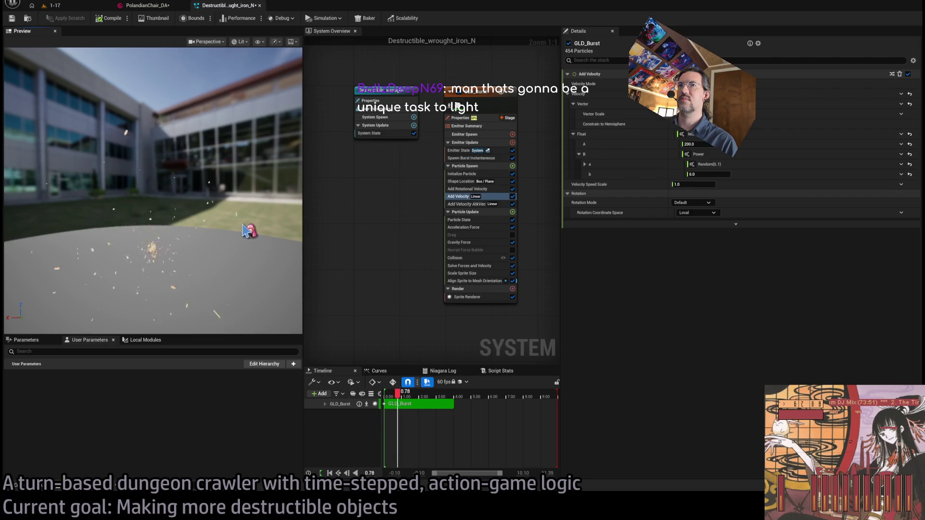
{"action": "left_click", "coordinate": [498, 189]}
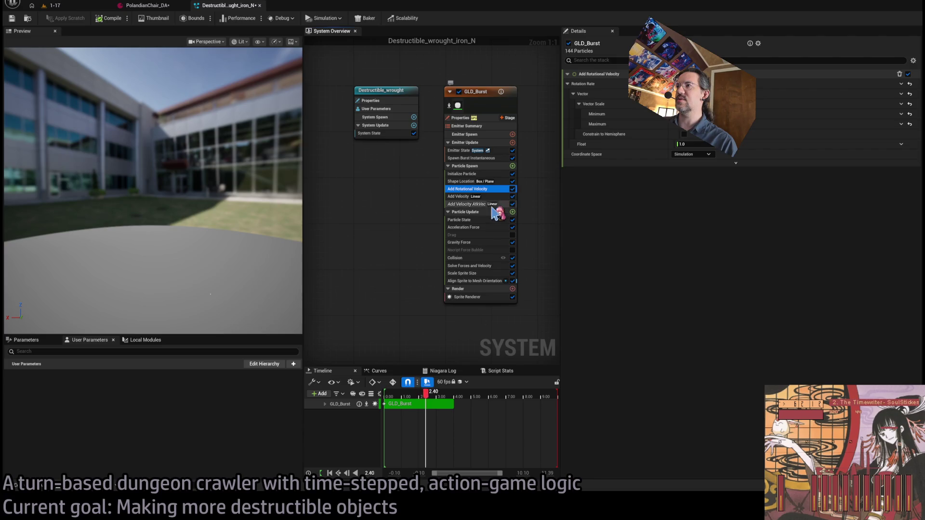
{"action": "key", "text": "Delete"}
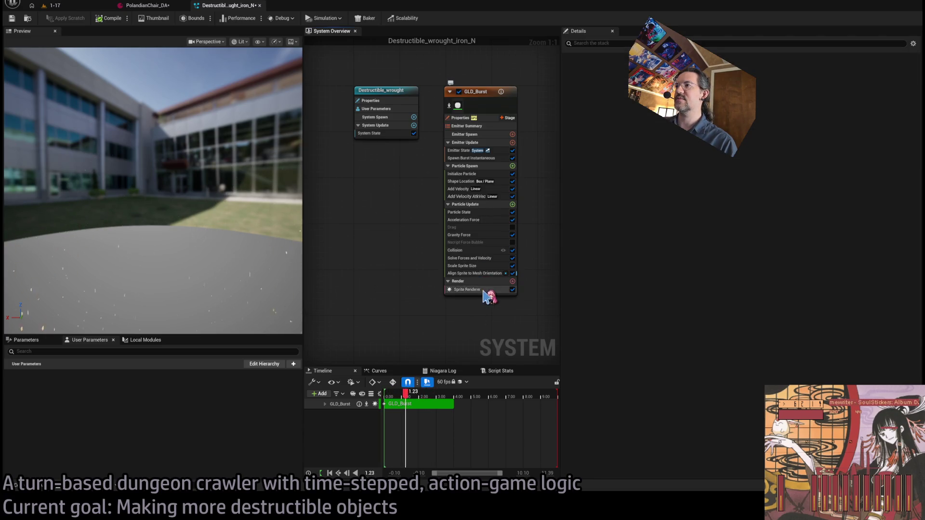
Set the Sprite Renderer's Alignment and Facing Mode both to Automatic
{"action": "left_click", "coordinate": [484, 290]}
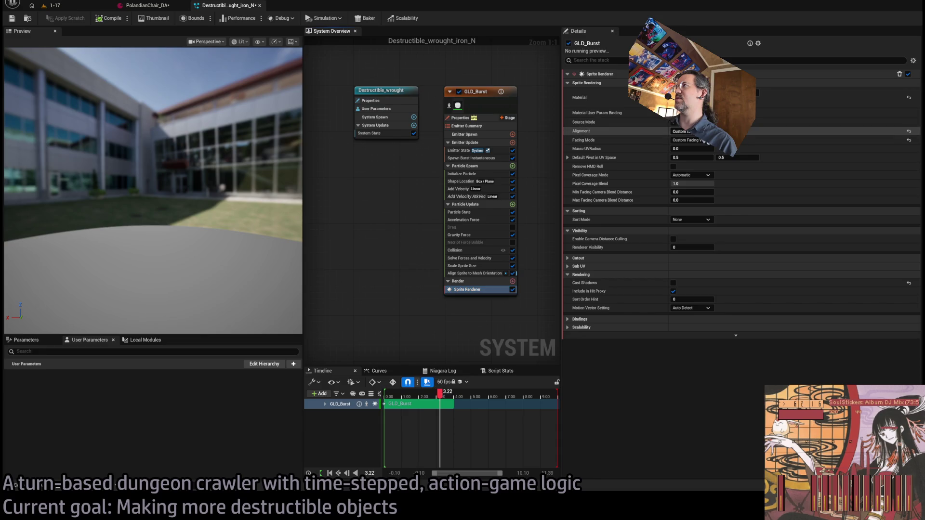
{"action": "left_click", "coordinate": [701, 142]}
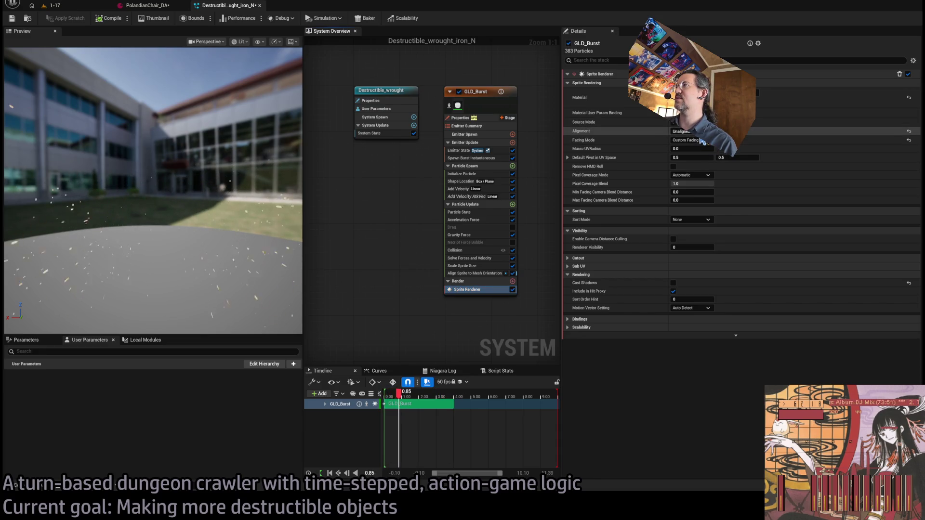
{"action": "left_click", "coordinate": [694, 132]}
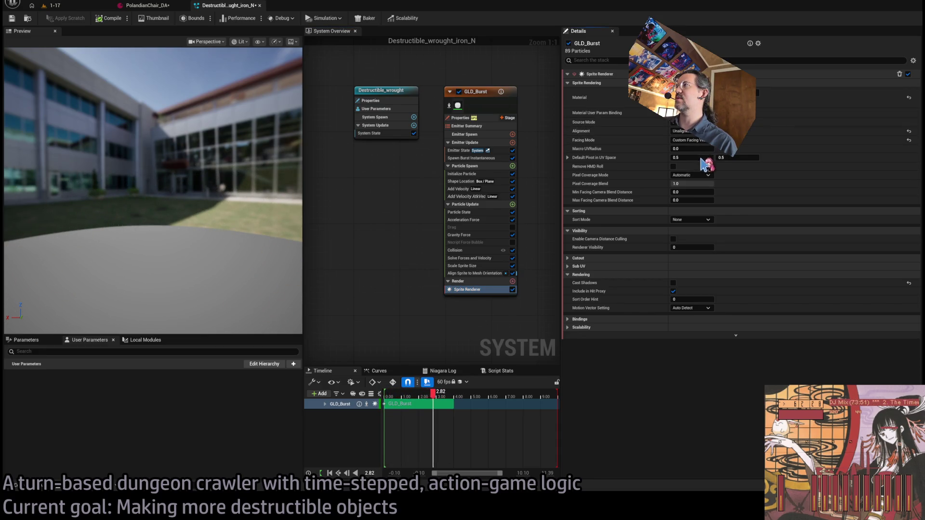
{"action": "left_click", "coordinate": [705, 147]}
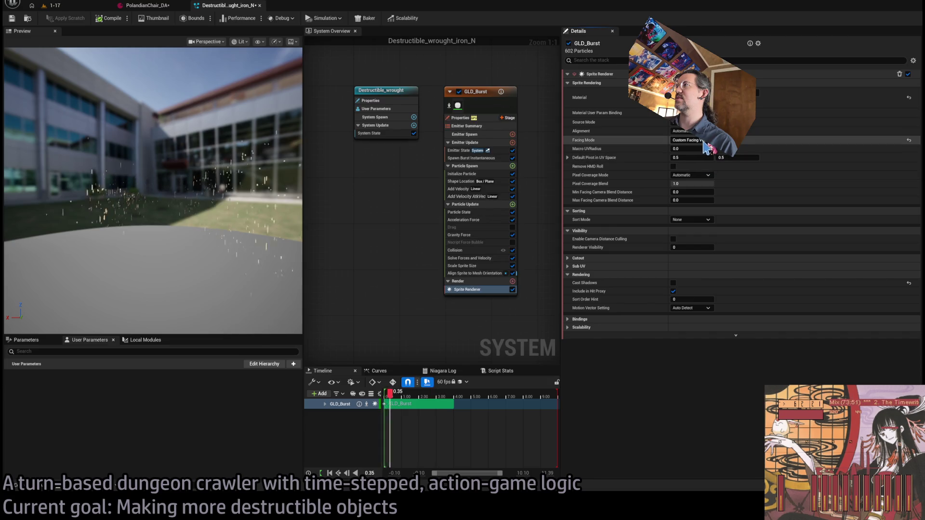
{"action": "left_click", "coordinate": [699, 186]}
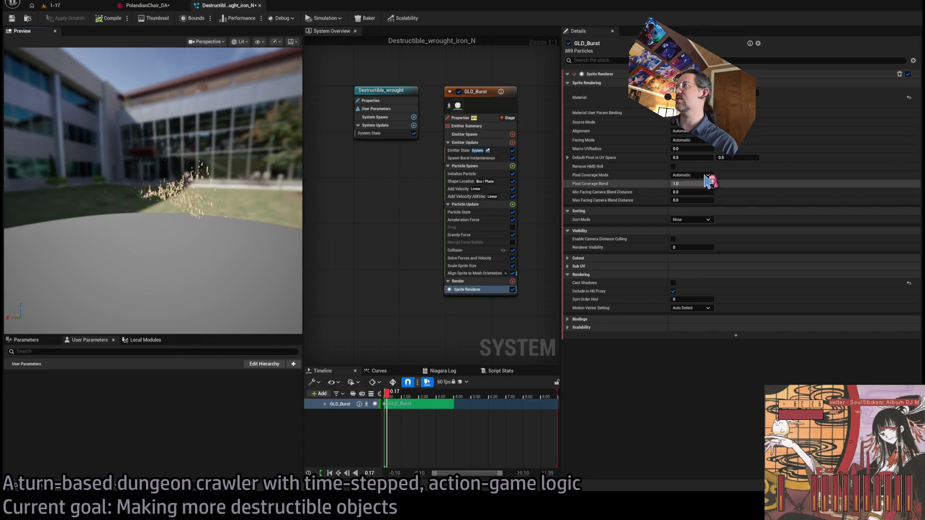
Delete the Align Sprite to Mesh Orientation module from Particle Update
{"action": "left_click", "coordinate": [498, 265]}
{"action": "left_click", "coordinate": [498, 259]}
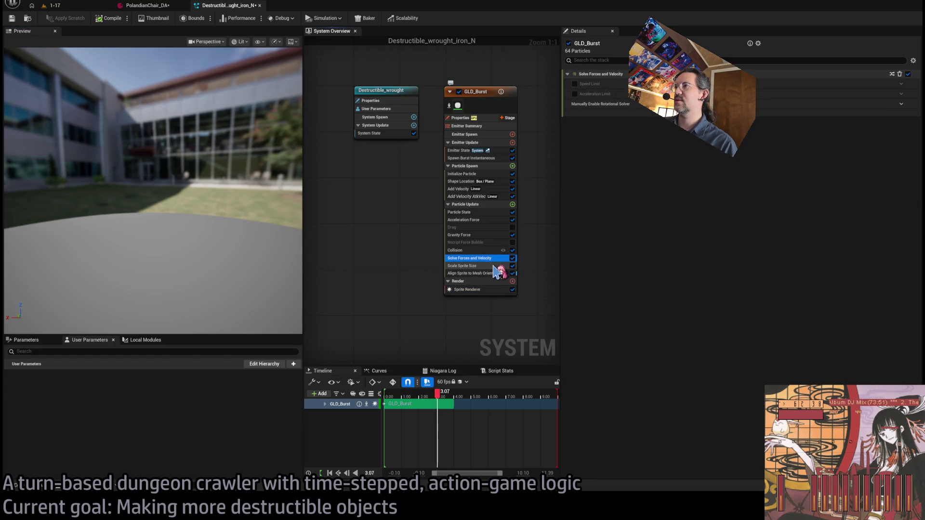
{"action": "left_click", "coordinate": [486, 274]}
{"action": "key", "text": "Delete"}
{"action": "left_click", "coordinate": [480, 283]}
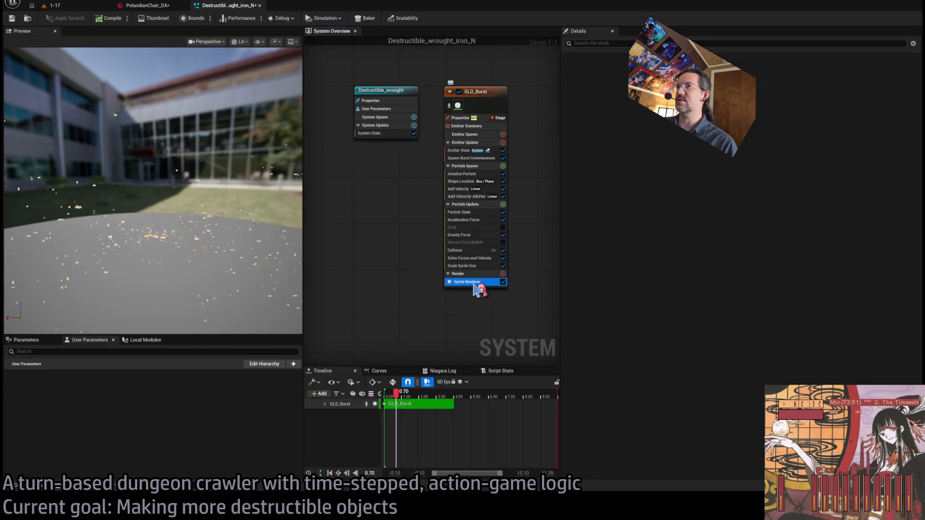
{"action": "left_click_drag", "start_coordinate": [250, 235], "coordinate": [213, 234]}
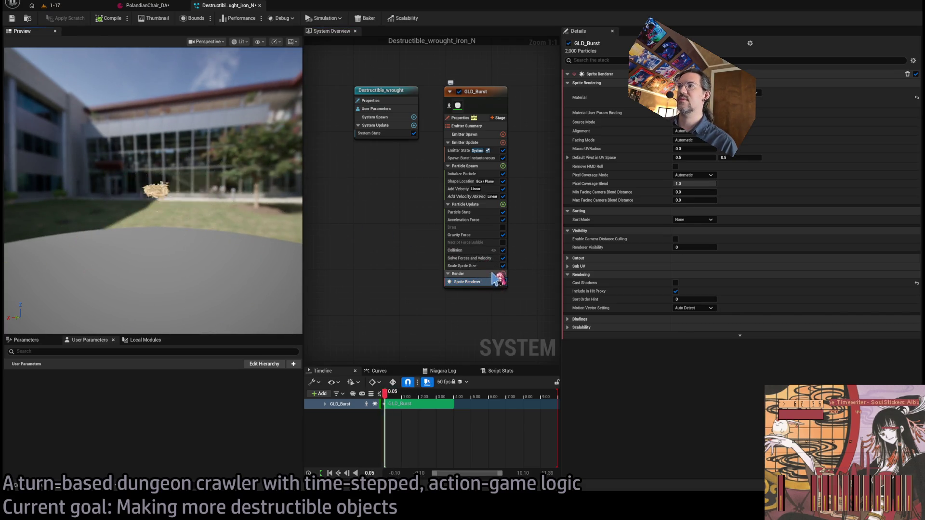
Undo the last Sprite Size edit in Initialize Particle's Sprite Attributes
{"action": "left_click", "coordinate": [465, 174]}
{"action": "scroll", "coordinate": [679, 337], "scroll_direction": "down", "scroll_amount": 5}
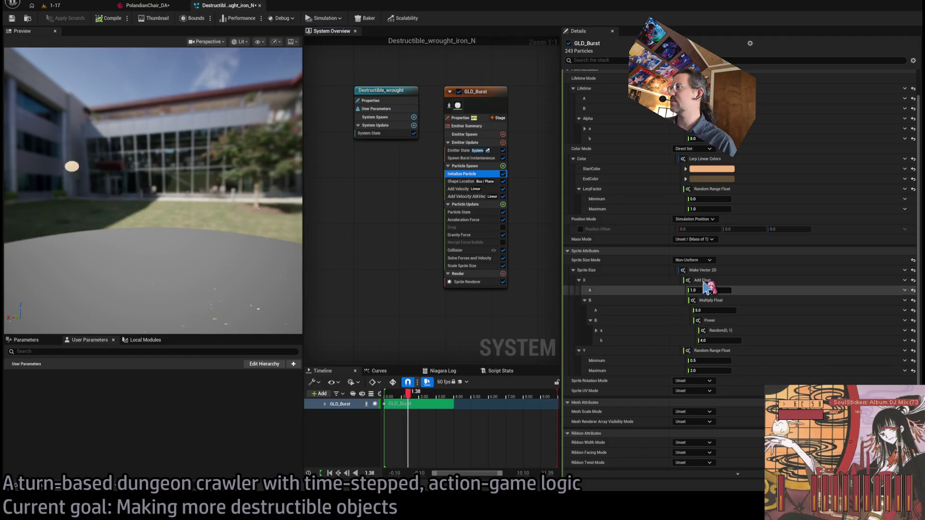
{"action": "key", "text": "ctrl+z"}
{"action": "key", "text": "ctrl+z"}
{"action": "key", "text": "ctrl+z"}
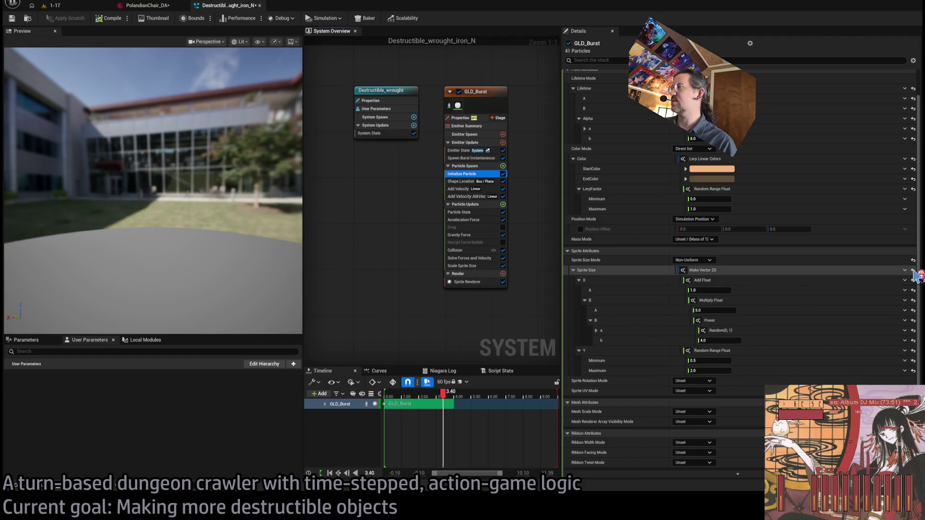
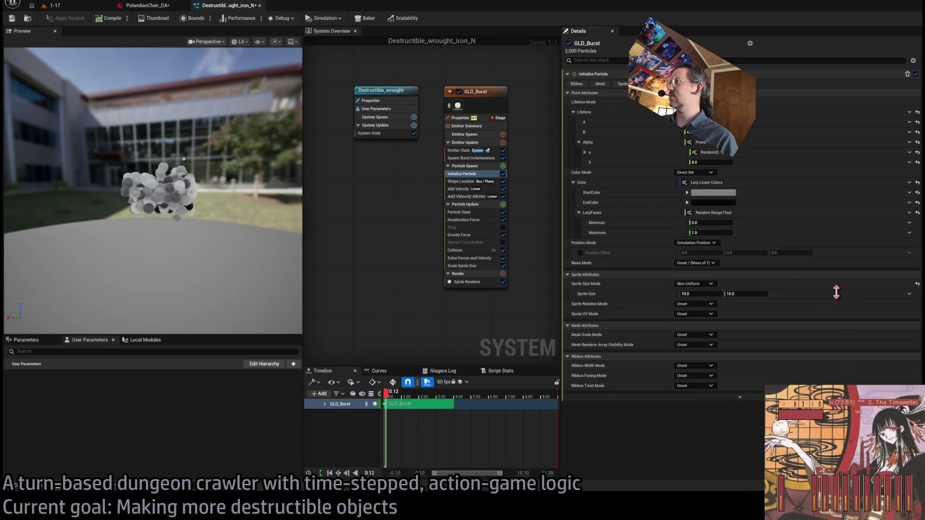
Orbit the preview to inspect the GLD_Burst sphere burst, then switch to the 1-17 level
{"action": "left_click_drag", "start_coordinate": [258, 265], "coordinate": [263, 265]}
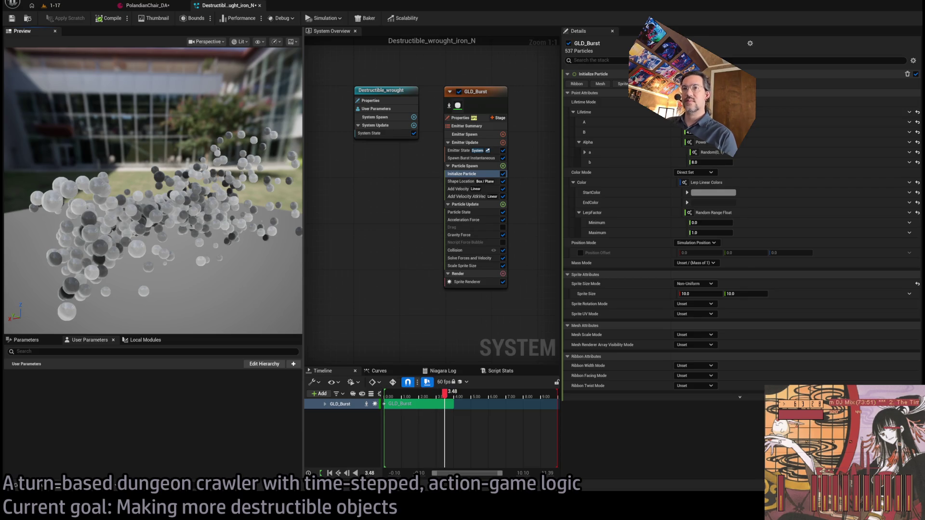
{"action": "mouse_move", "coordinate": [288, 305]}
{"action": "left_mouse_down"}
{"action": "mouse_move", "coordinate": [207, 241]}
{"action": "mouse_move", "coordinate": [207, 250]}
{"action": "left_mouse_up"}
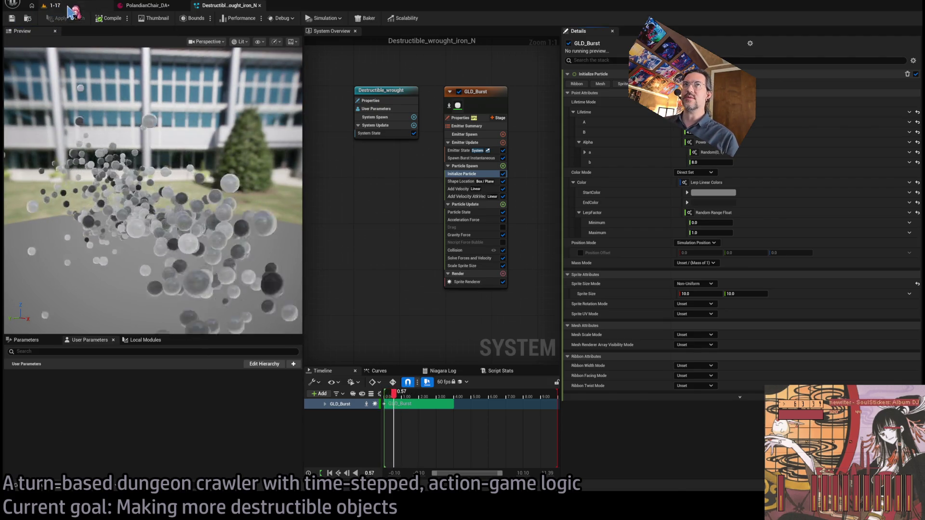
{"action": "left_click", "coordinate": [68, 8]}
{"action": "key", "text": "ctrl+space"}
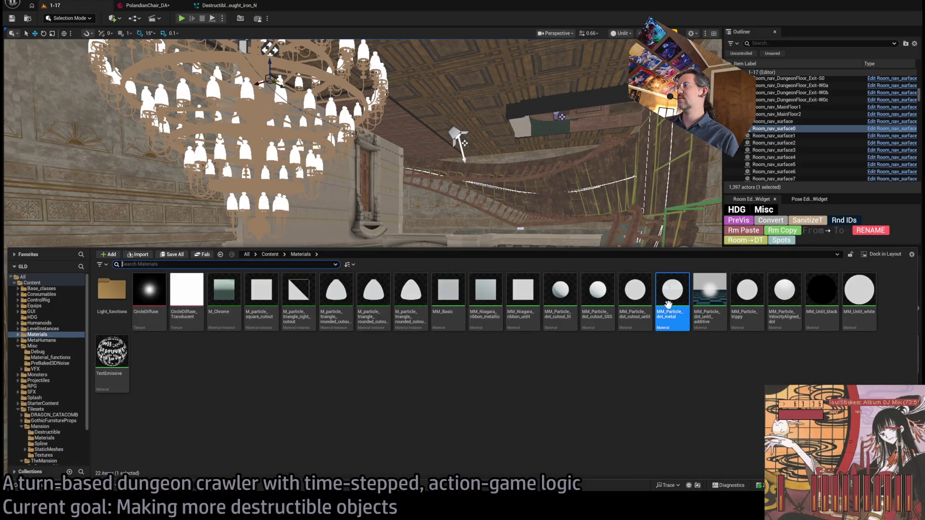
Place the Destructible_wrought_iron_N effect in the 1-17 level beside the Player
{"action": "key", "text": "ctrl+space"}
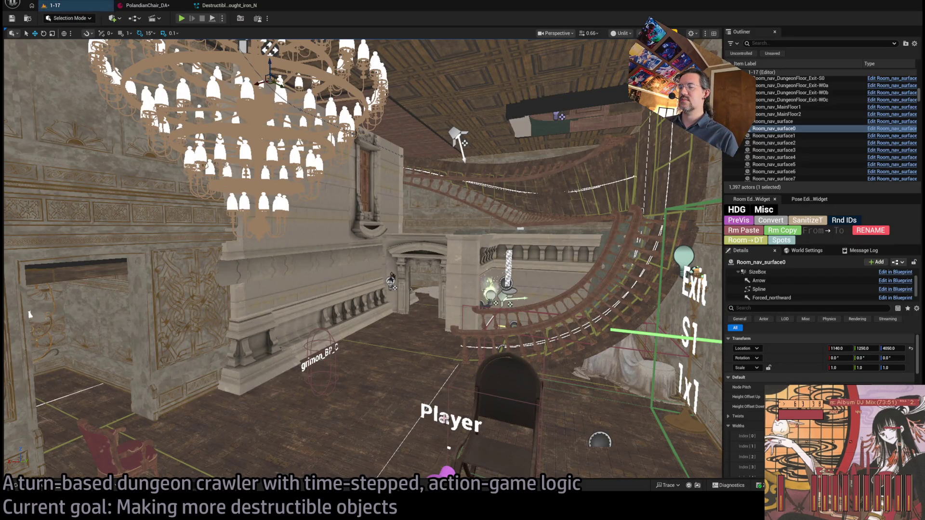
{"action": "key", "text": "ctrl+space"}
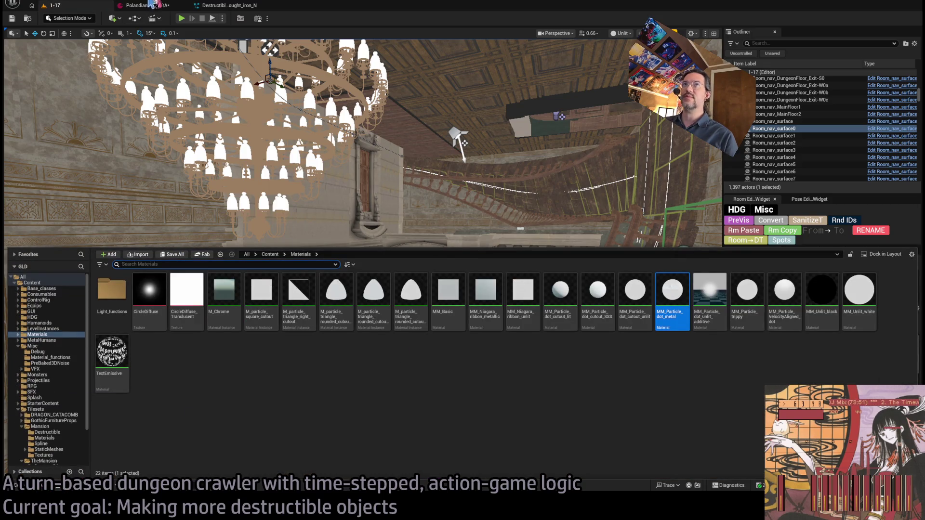
{"action": "left_click", "coordinate": [152, 5]}
{"action": "left_click", "coordinate": [207, 5]}
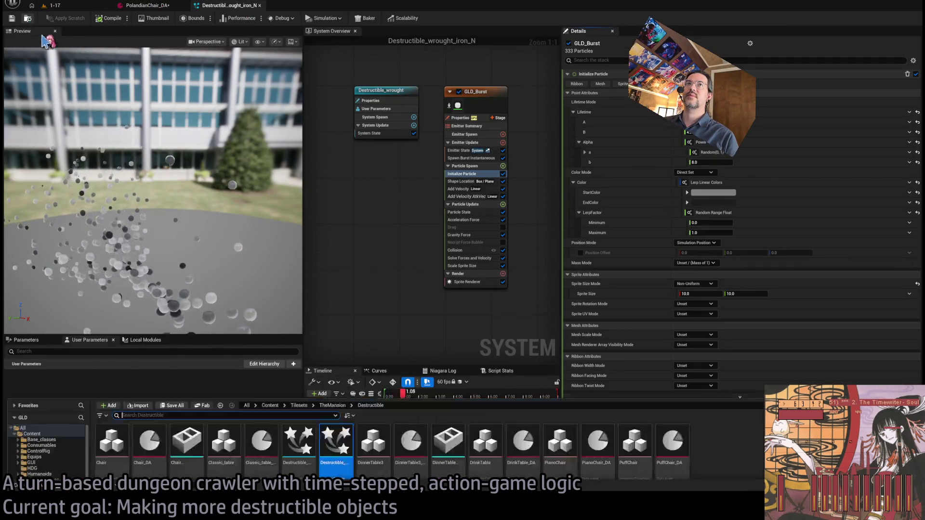
{"action": "left_click", "coordinate": [52, 6]}
{"action": "mouse_move", "coordinate": [335, 359]}
{"action": "left_mouse_down"}
{"action": "mouse_move", "coordinate": [336, 328]}
{"action": "mouse_move", "coordinate": [313, 381]}
{"action": "mouse_move", "coordinate": [368, 436]}
{"action": "left_mouse_up"}
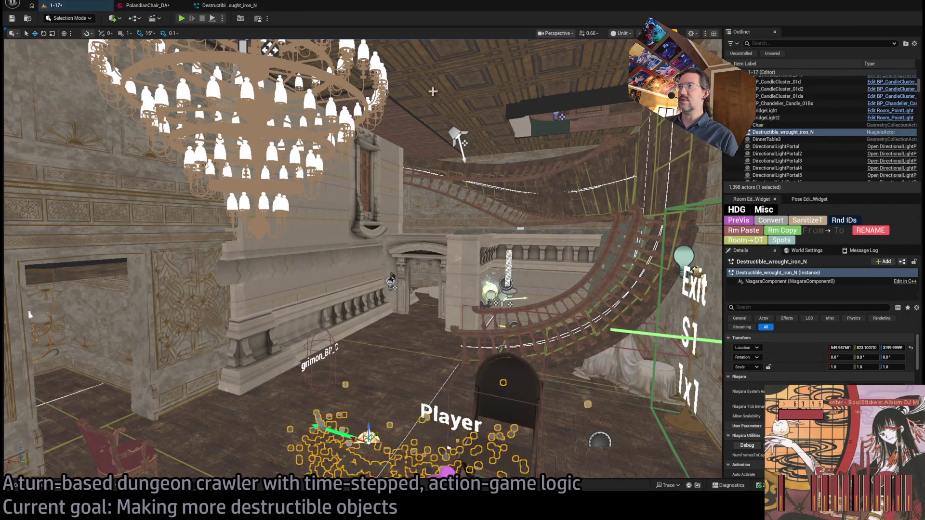
Frame the placed effect in lit view and play-test the level
{"action": "key", "text": "alt+4"}
{"action": "key", "text": "f"}
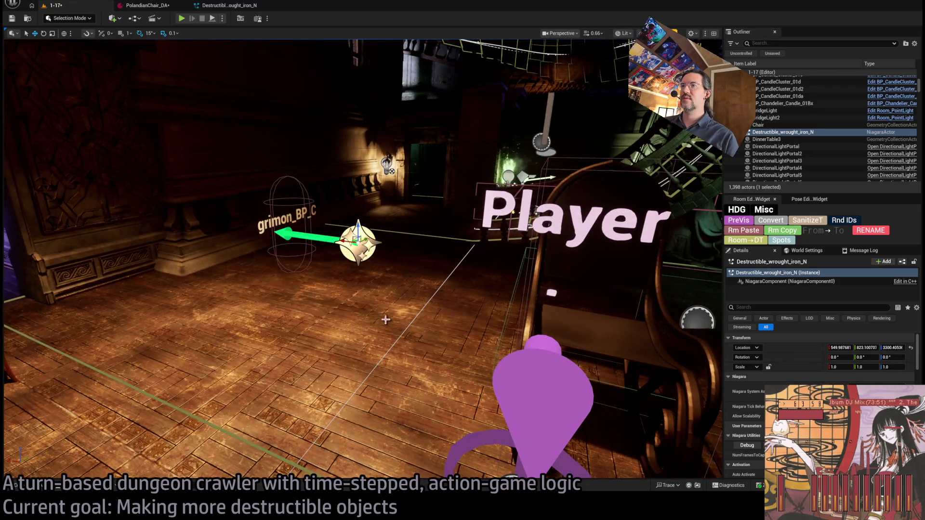
{"action": "left_click", "coordinate": [185, 20]}
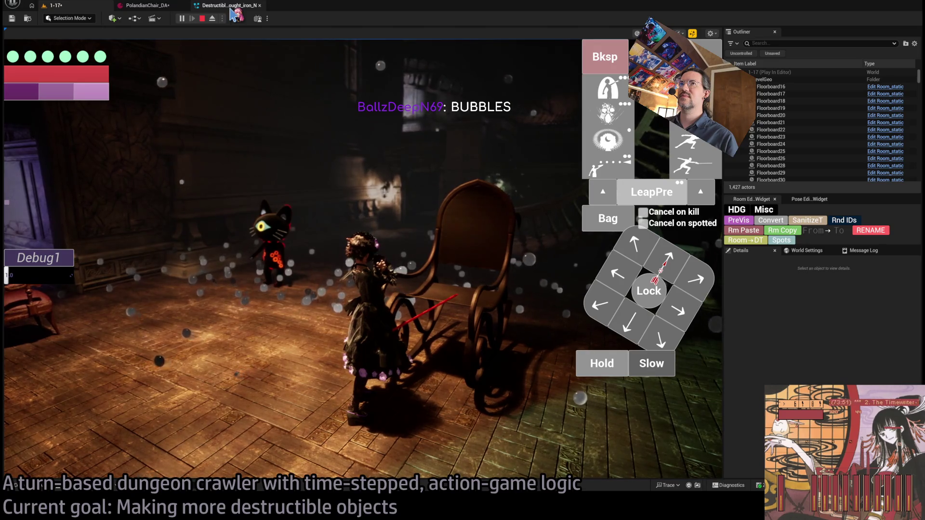
{"action": "left_click", "coordinate": [231, 6]}
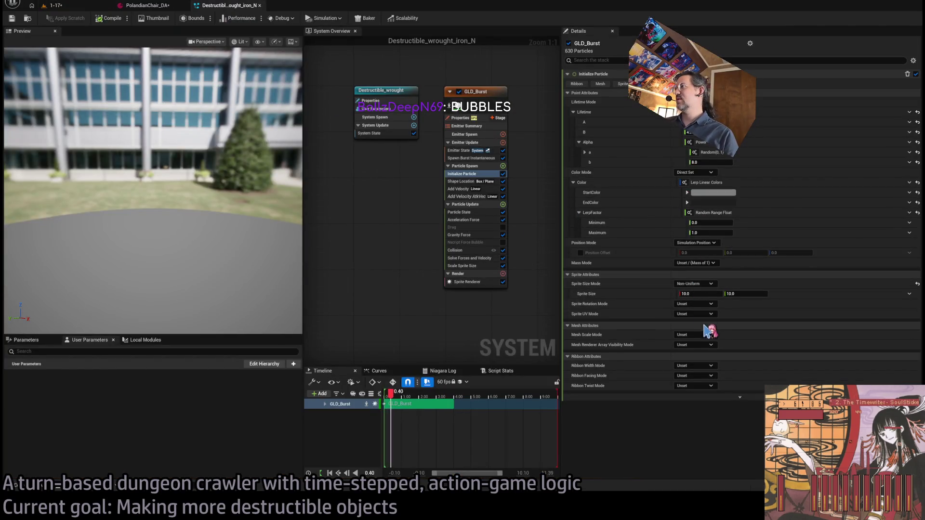
Give GLD_Burst sprites one random float size between 2.0 and 4.0, checking it in play
{"action": "left_click", "coordinate": [699, 294]}
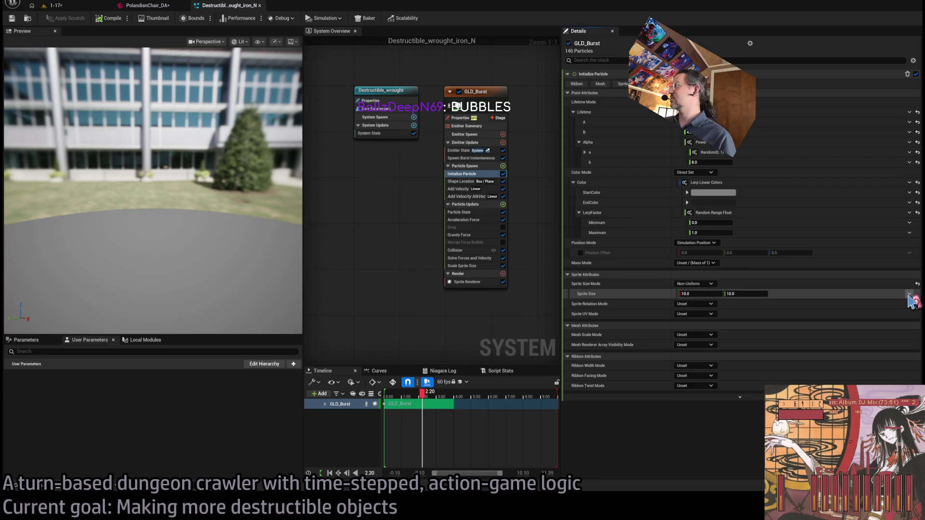
{"action": "key", "text": "ctrl+z"}
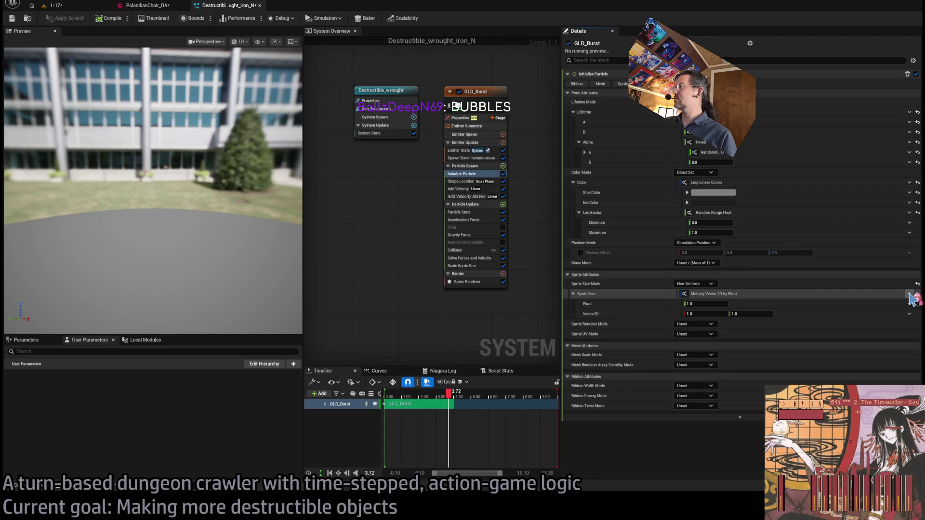
{"action": "key", "text": "ctrl+z"}
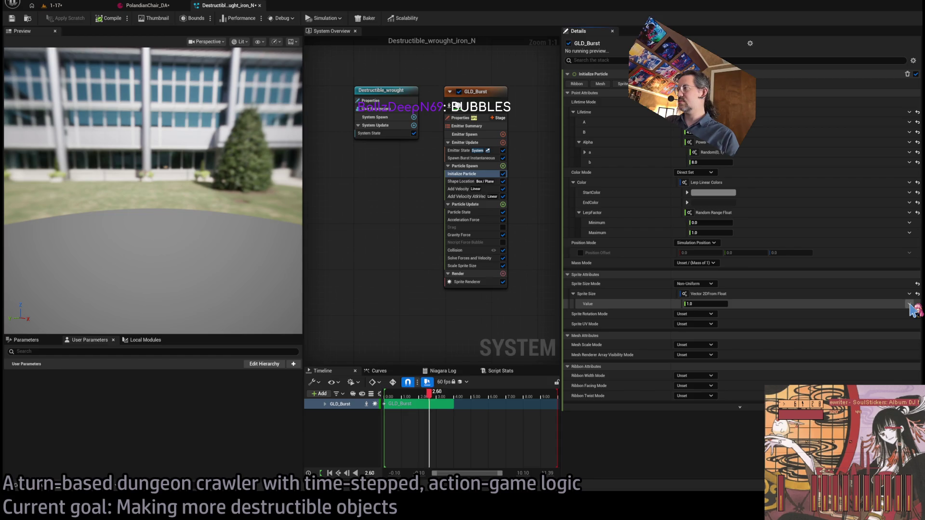
{"action": "key", "text": "ctrl+y"}
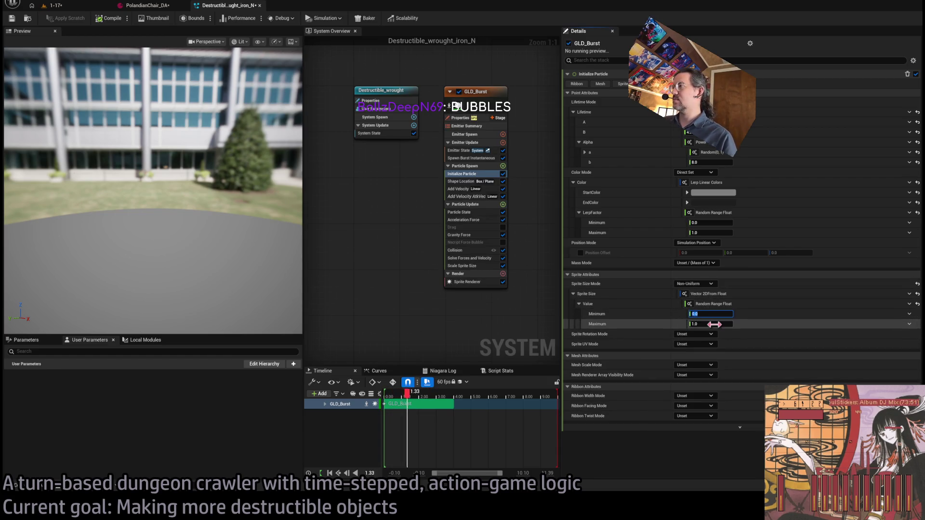
{"action": "type", "text": "2"}
{"action": "left_click", "coordinate": [711, 324]}
{"action": "left_click_drag", "start_coordinate": [173, 152], "coordinate": [147, 150]}
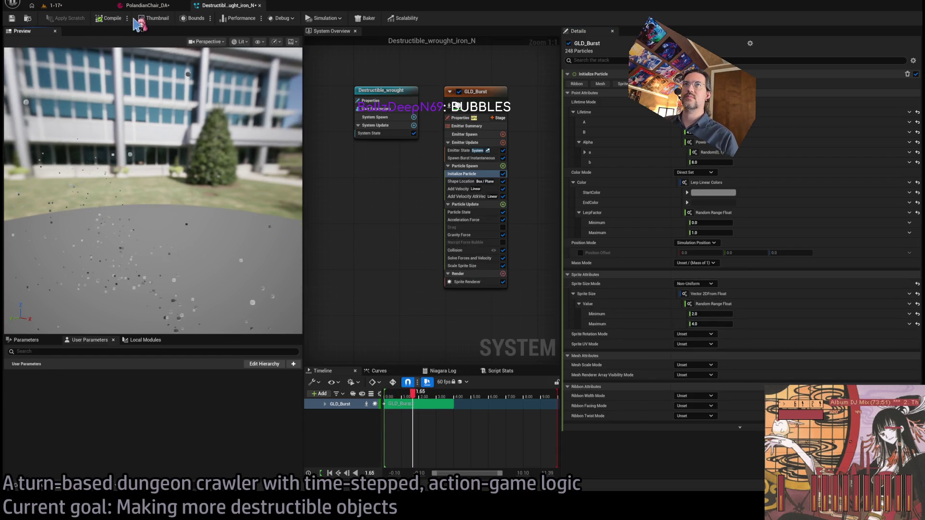
{"action": "left_click", "coordinate": [53, 6]}
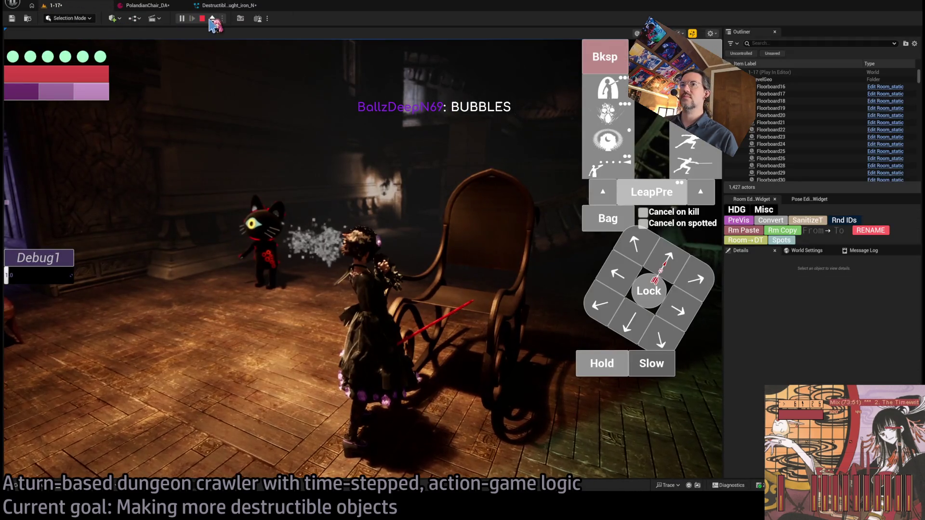
{"action": "left_click", "coordinate": [226, 10]}
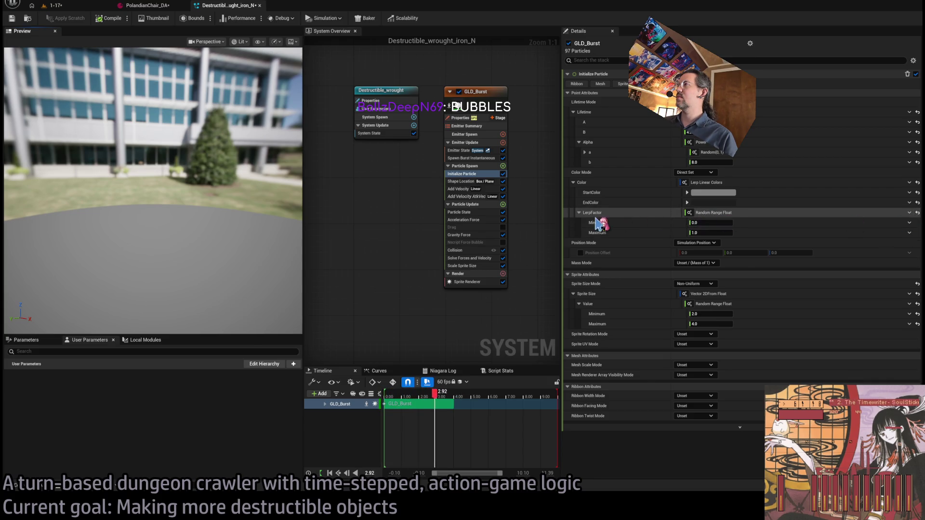
Replace GLD_Burst's LerpFactor with a Power function whose base is Random(0,1)
{"action": "left_click", "coordinate": [579, 212]}
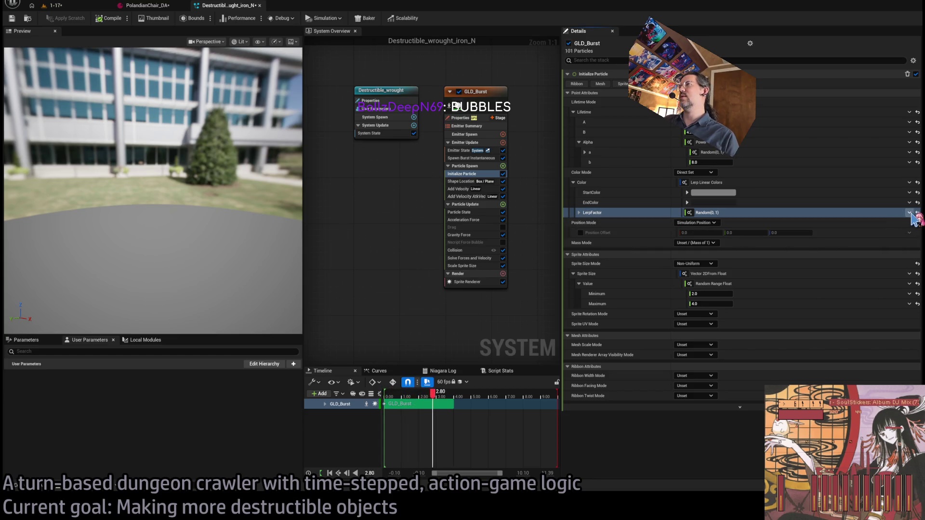
{"action": "left_click", "coordinate": [914, 214]}
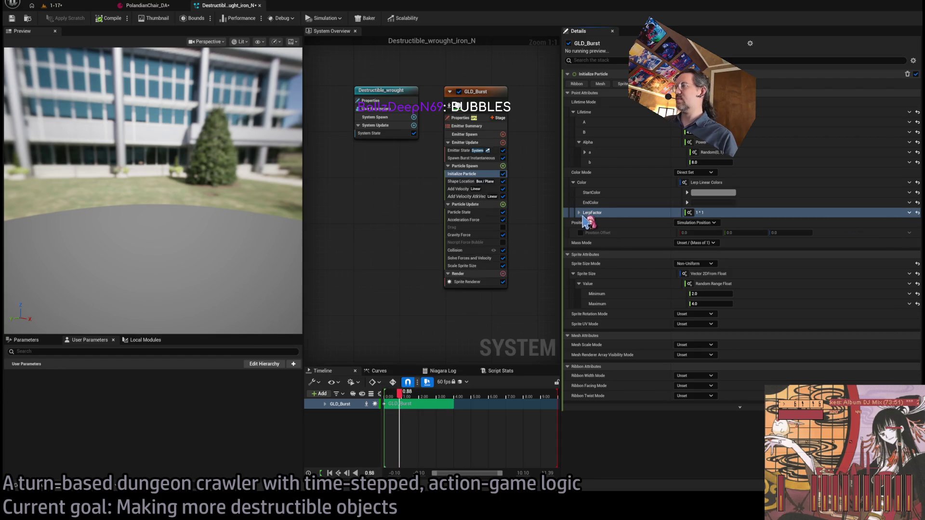
{"action": "left_click", "coordinate": [580, 213]}
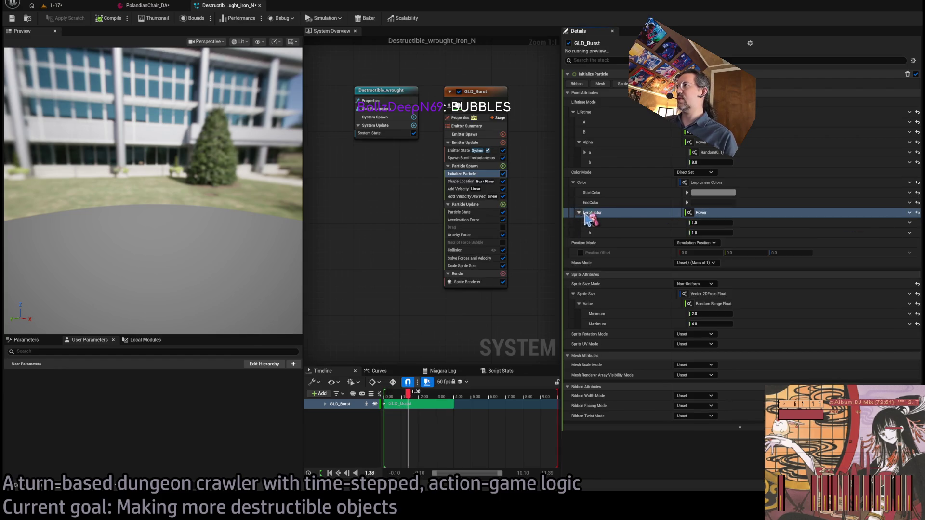
{"action": "left_click", "coordinate": [909, 222]}
{"action": "left_click", "coordinate": [599, 234]}
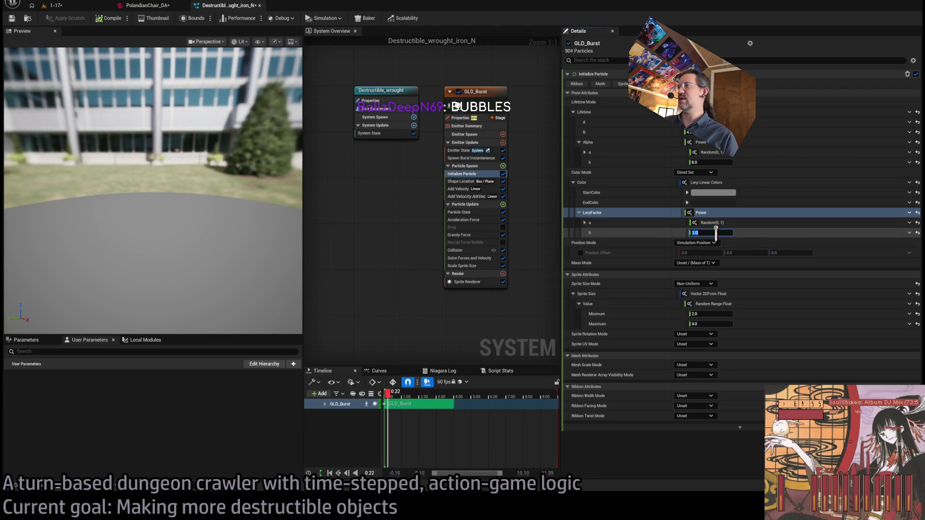
Set the Power exponent to 0.2 and make the end colour white
{"action": "type", "text": "0.5"}
{"action": "key", "text": "Return"}
{"action": "type", "text": "0.2"}
{"action": "key", "text": "Return"}
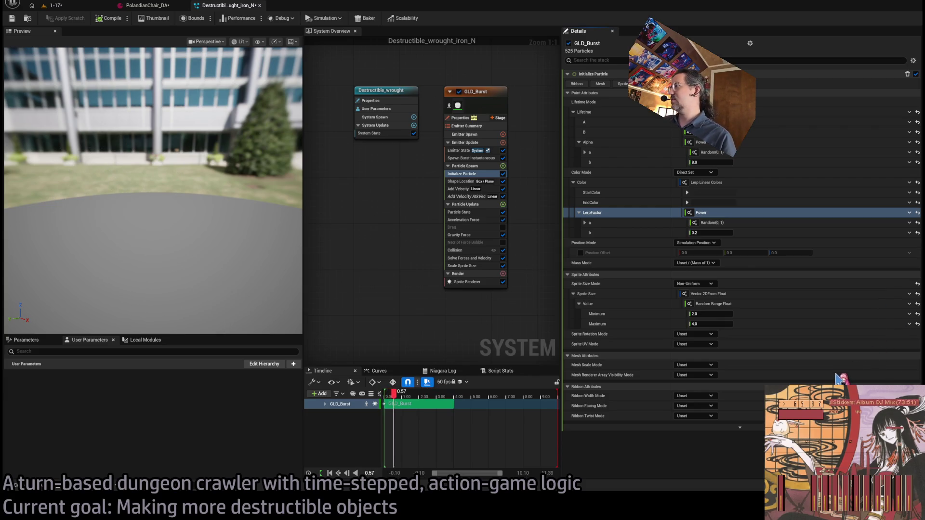
{"action": "key", "text": "ctrl+z"}
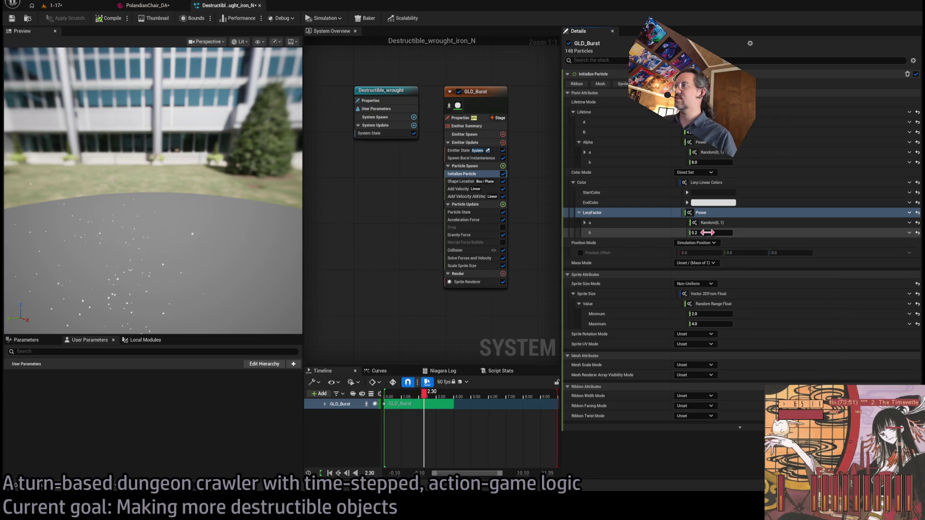
{"action": "left_click", "coordinate": [475, 287]}
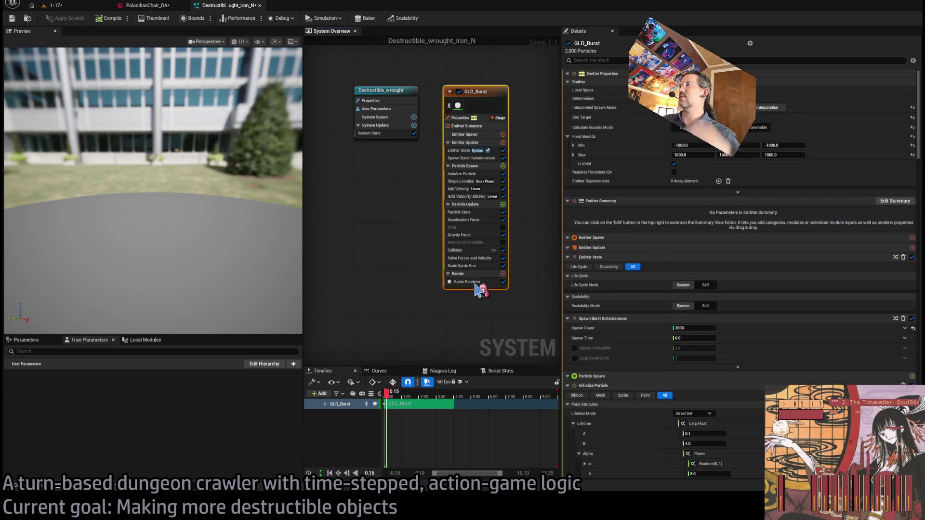
Open the Sprite Renderer material MM_Particle_dot_metal and look over its graph and preview sphere
{"action": "left_click", "coordinate": [468, 282]}
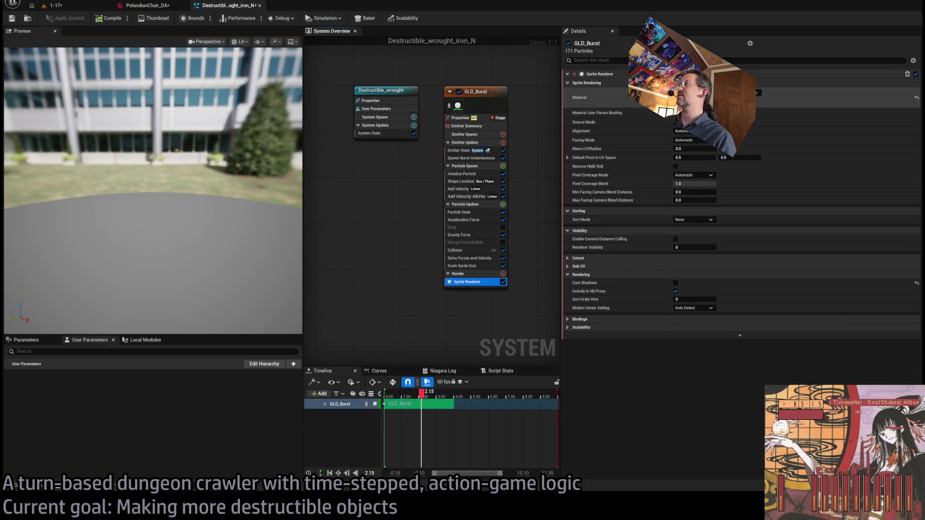
{"action": "double_click", "coordinate": [694, 97]}
{"action": "scroll", "coordinate": [553, 274], "scroll_direction": "up", "scroll_amount": 5}
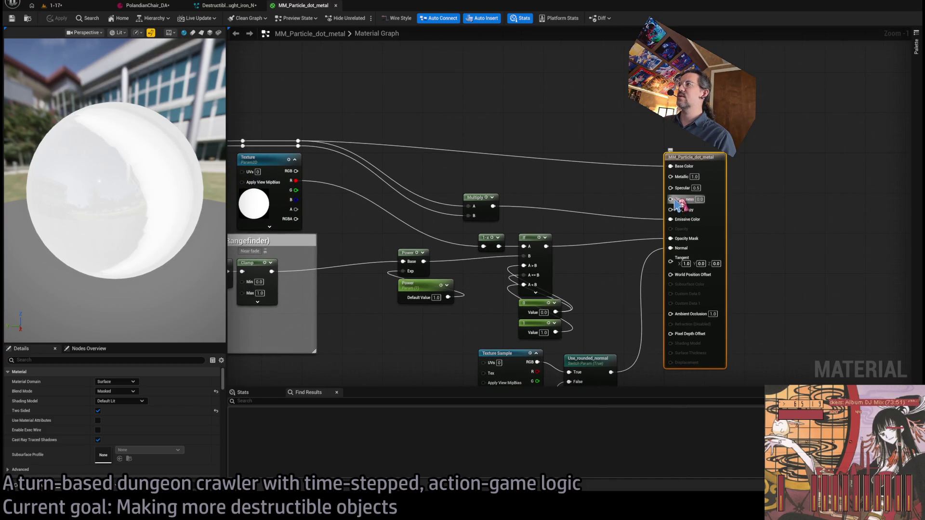
{"action": "left_click_drag", "start_coordinate": [198, 194], "coordinate": [144, 189]}
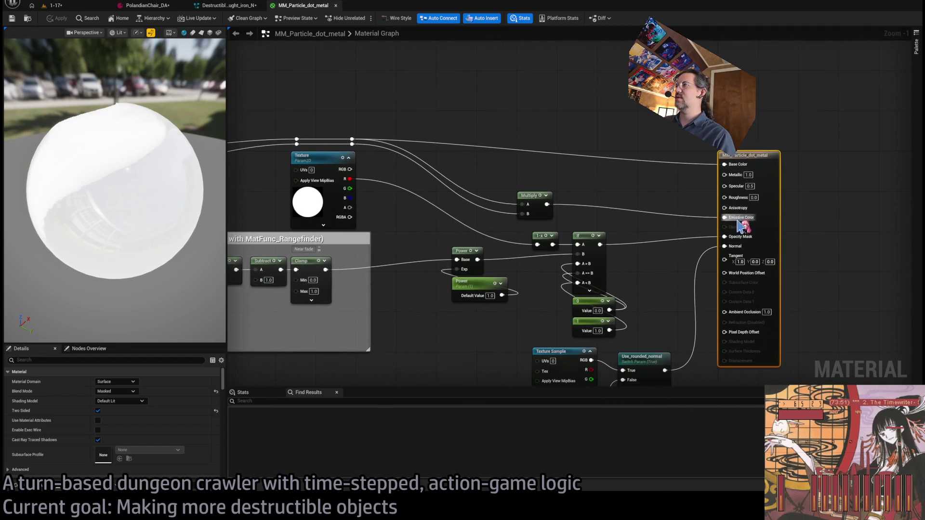
{"action": "left_click_drag", "start_coordinate": [462, 200], "coordinate": [798, 248]}
{"action": "mouse_move", "coordinate": [425, 246]}
{"action": "left_mouse_down"}
{"action": "mouse_move", "coordinate": [402, 232]}
{"action": "mouse_move", "coordinate": [58, 193]}
{"action": "left_mouse_up"}
{"action": "left_click", "coordinate": [226, 5]}
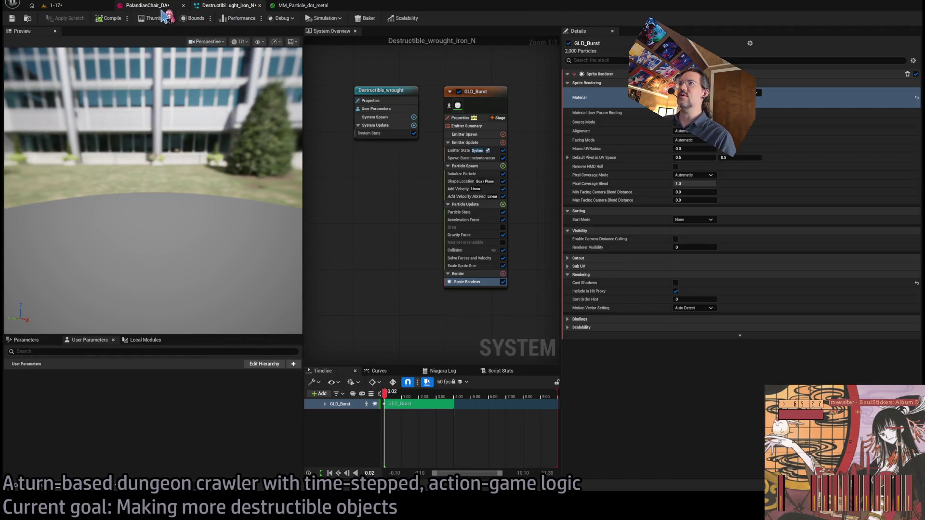
Review GLD_Burst's Initialize Particle settings and check the debris in the running play test
{"action": "left_click", "coordinate": [462, 174]}
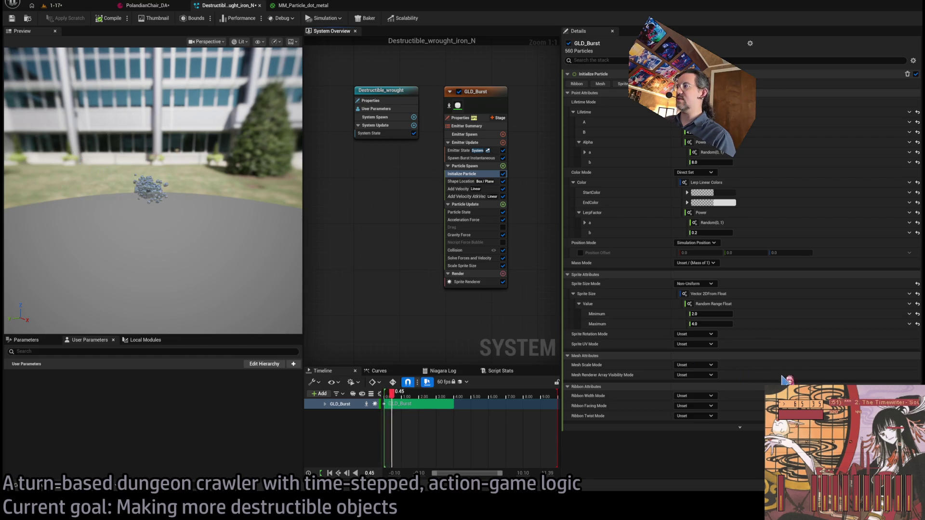
{"action": "left_click_drag", "start_coordinate": [244, 213], "coordinate": [140, 95]}
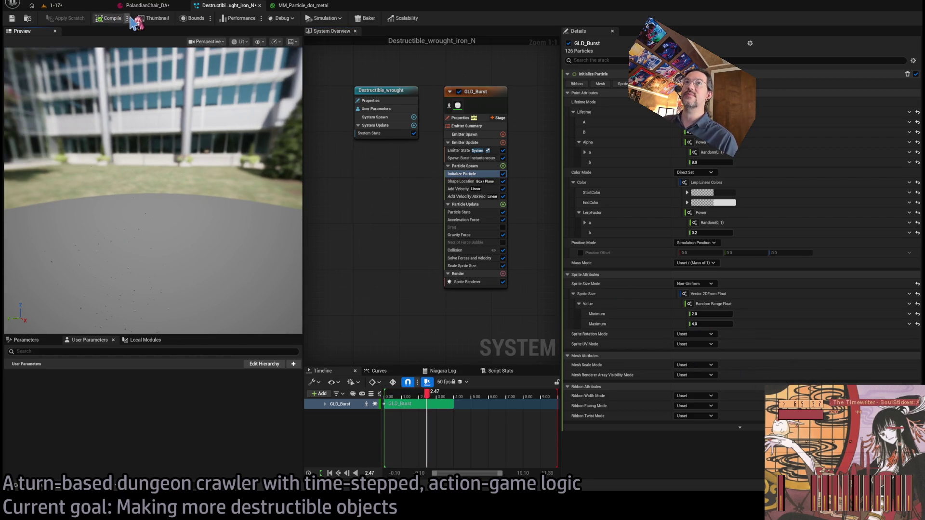
{"action": "left_click", "coordinate": [54, 5]}
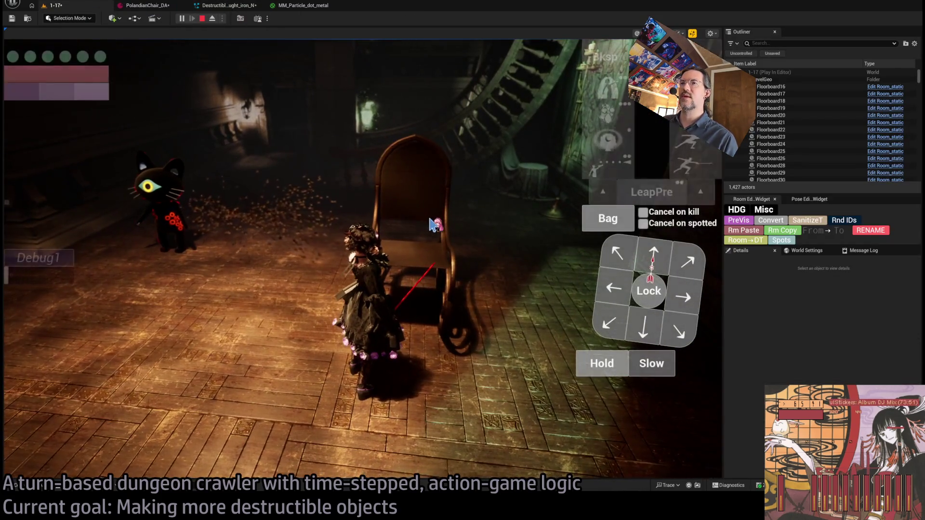
{"action": "key", "text": "e"}
{"action": "key", "text": "e"}
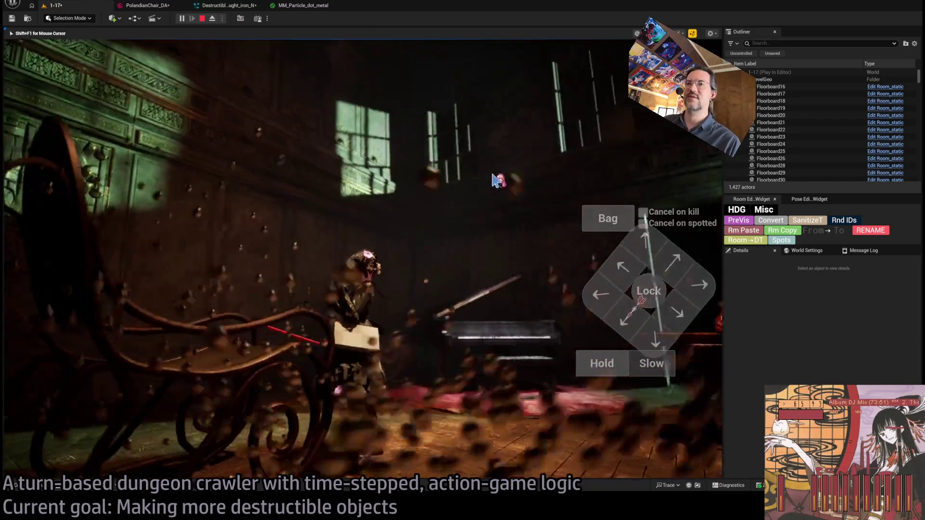
{"action": "key", "text": "e"}
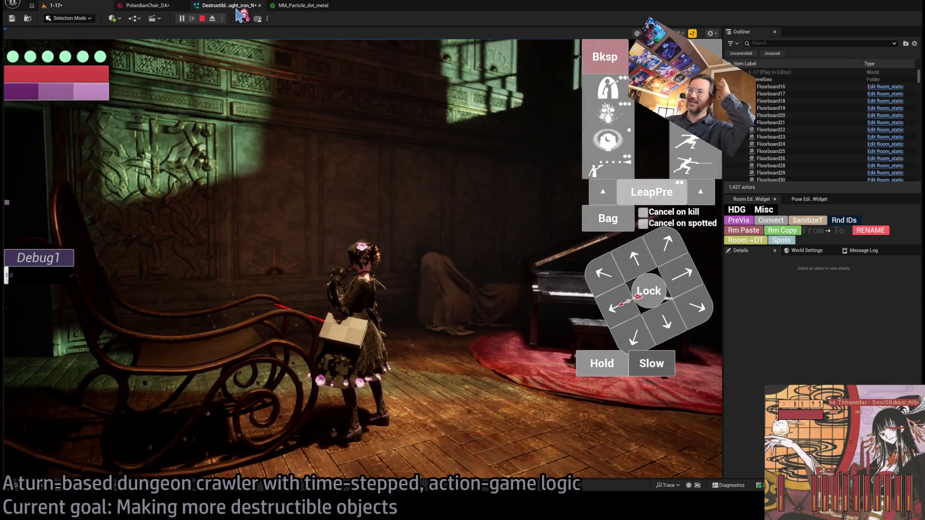
{"action": "left_click", "coordinate": [238, 6]}
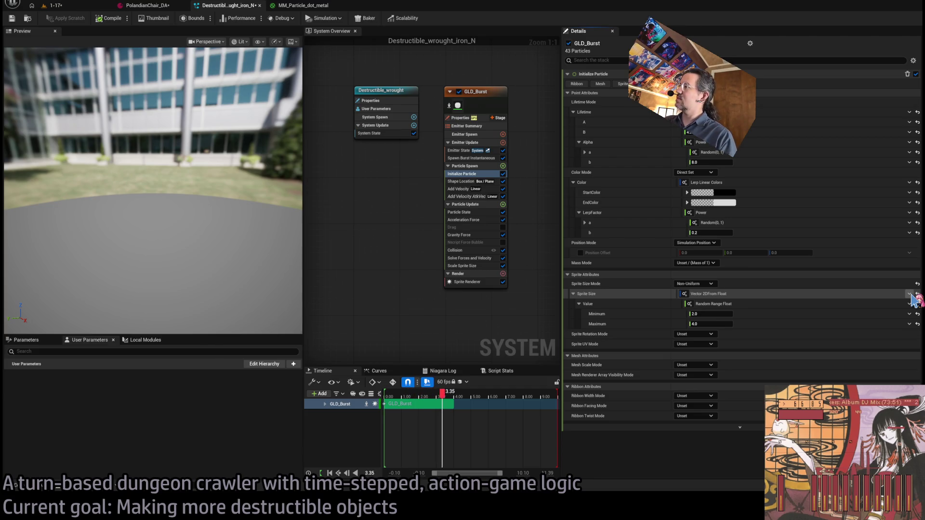
Make GLD_Burst's sprite size a Random Range Vector 2D from 2 to 5, then view it in game
{"action": "left_click", "coordinate": [910, 294]}
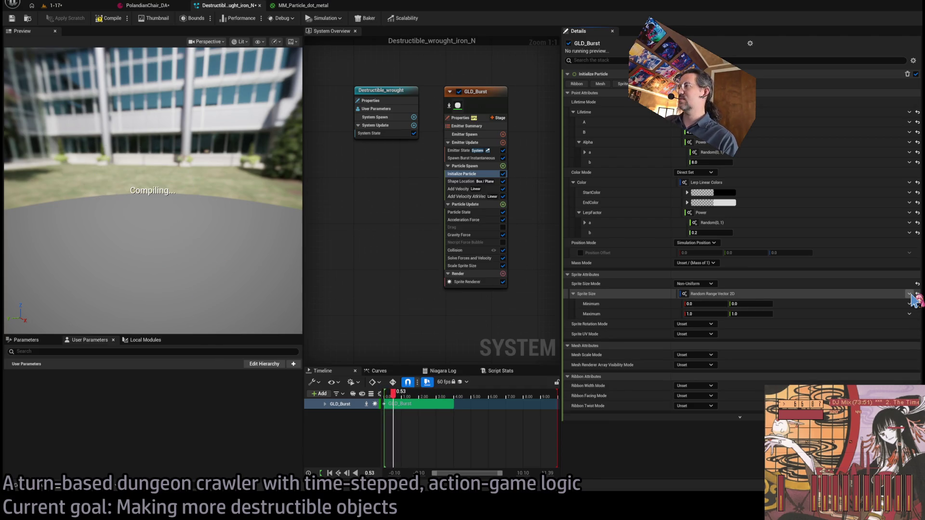
{"action": "left_click", "coordinate": [712, 307]}
{"action": "type", "text": "2"}
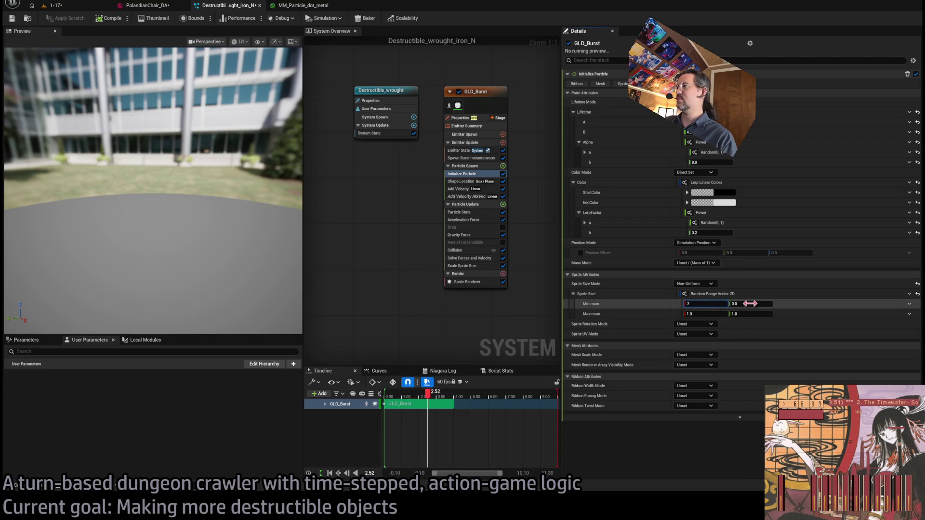
{"action": "key", "text": "Tab"}
{"action": "type", "text": "2"}
{"action": "key", "text": "Tab"}
{"action": "type", "text": "5"}
{"action": "key", "text": "Return"}
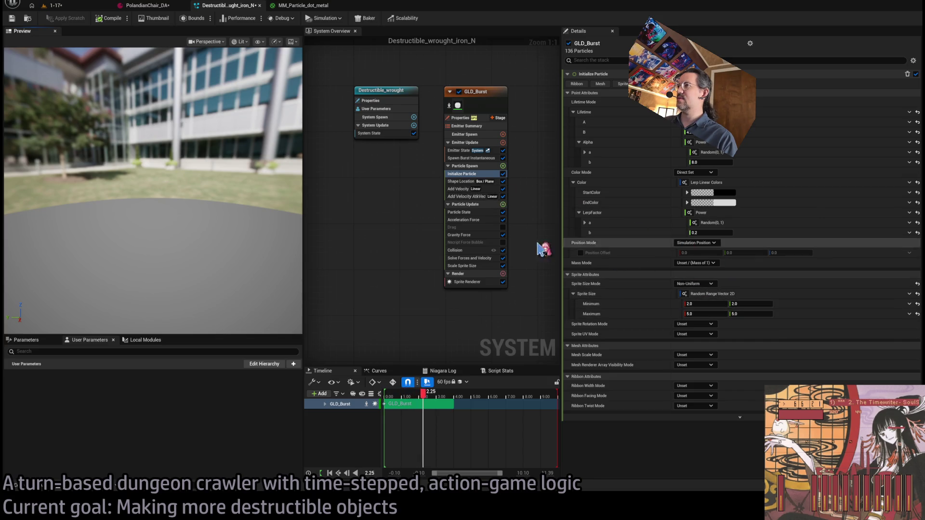
{"action": "left_click_drag", "start_coordinate": [275, 259], "coordinate": [241, 217]}
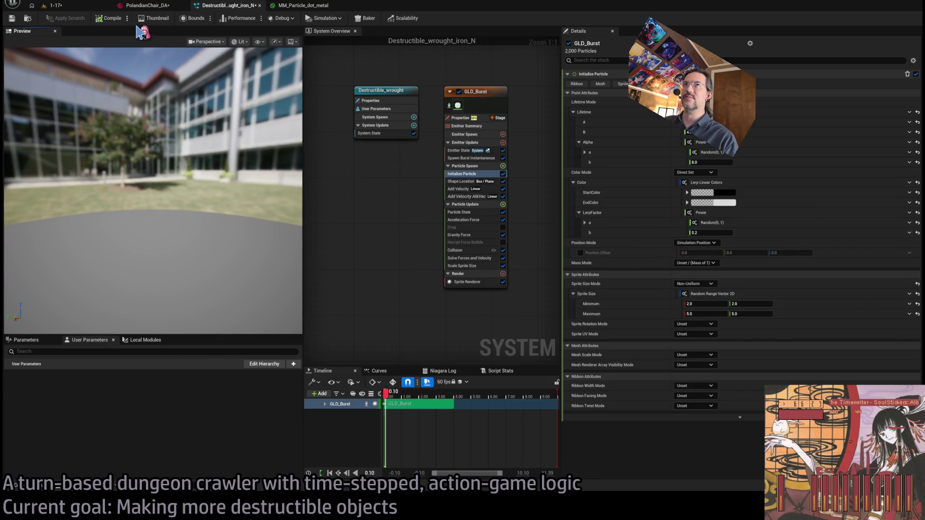
{"action": "left_click", "coordinate": [55, 6]}
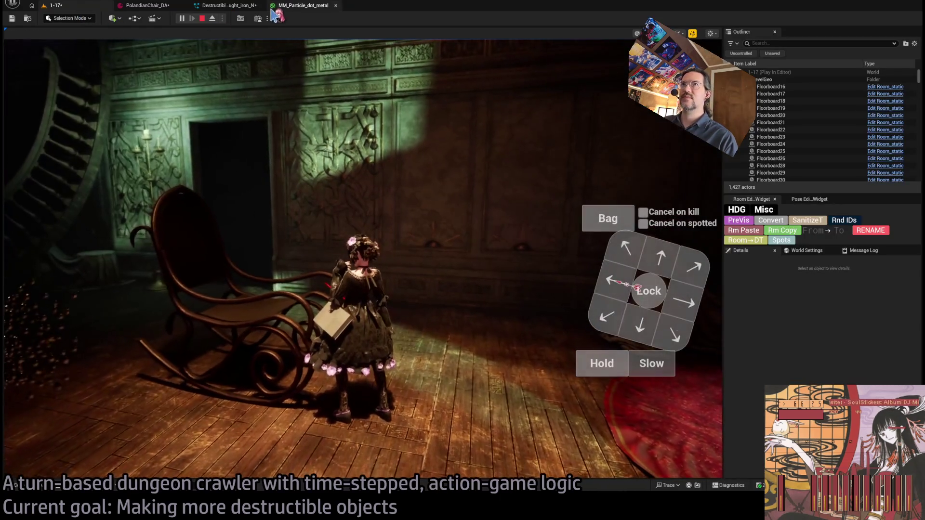
Turn the game camera around the rocking chair and piano to view the debris, then replay the preview burst
{"action": "key", "text": "q"}
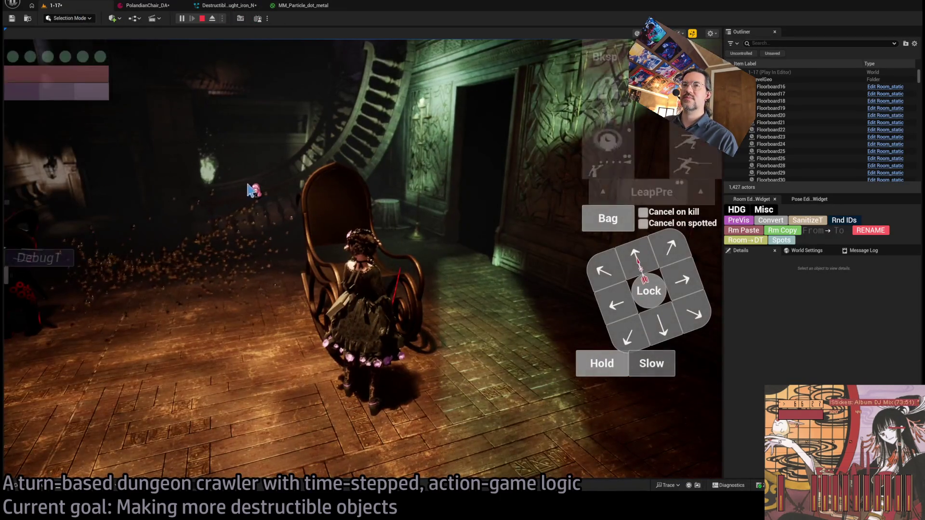
{"action": "key", "text": "e"}
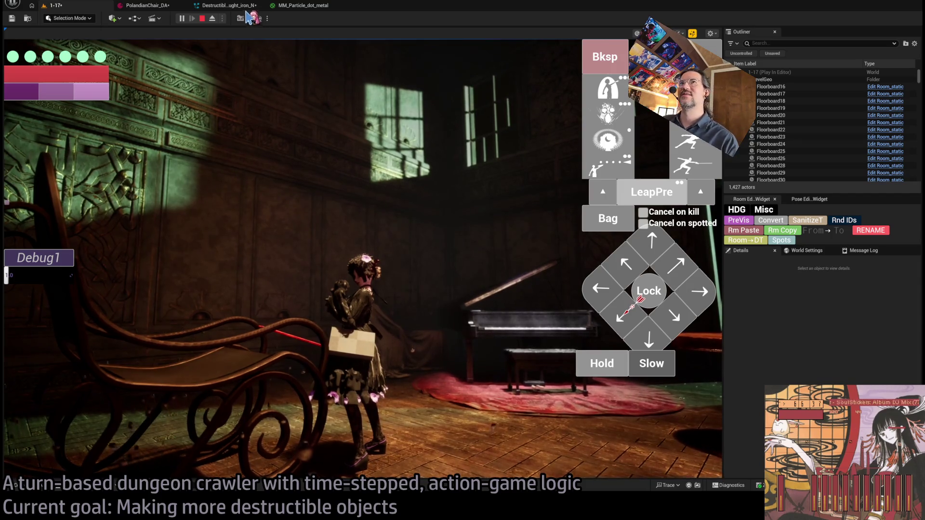
{"action": "left_click", "coordinate": [225, 5]}
{"action": "mouse_move", "coordinate": [206, 212]}
{"action": "left_mouse_down"}
{"action": "mouse_move", "coordinate": [164, 214]}
{"action": "mouse_move", "coordinate": [207, 212]}
{"action": "left_mouse_up"}
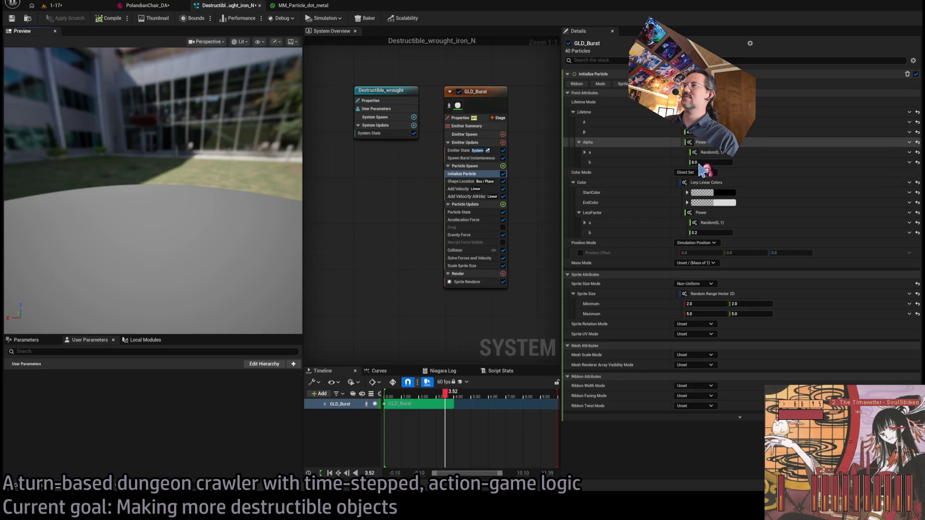
Set GLD_Burst's sprite size range to minimum 1 and maximum 2
{"action": "left_click", "coordinate": [708, 304]}
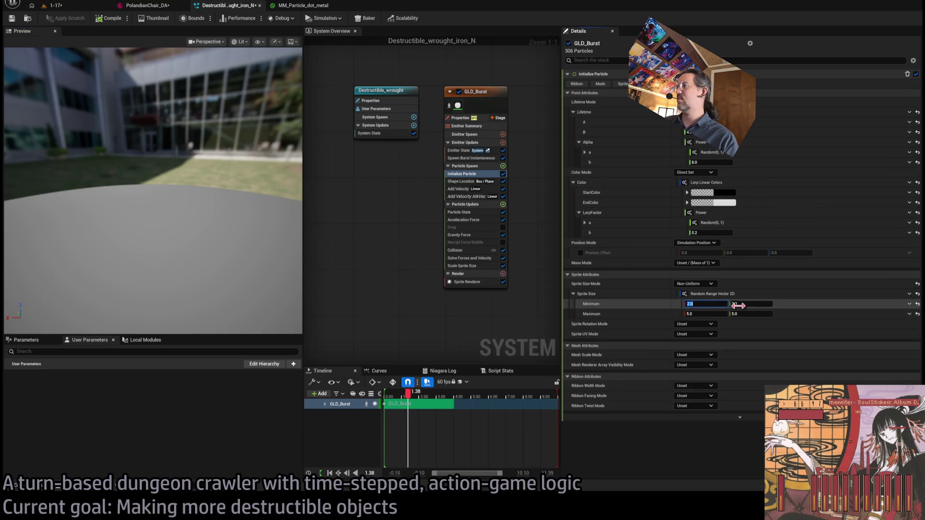
{"action": "type", "text": "1"}
{"action": "left_click", "coordinate": [708, 314]}
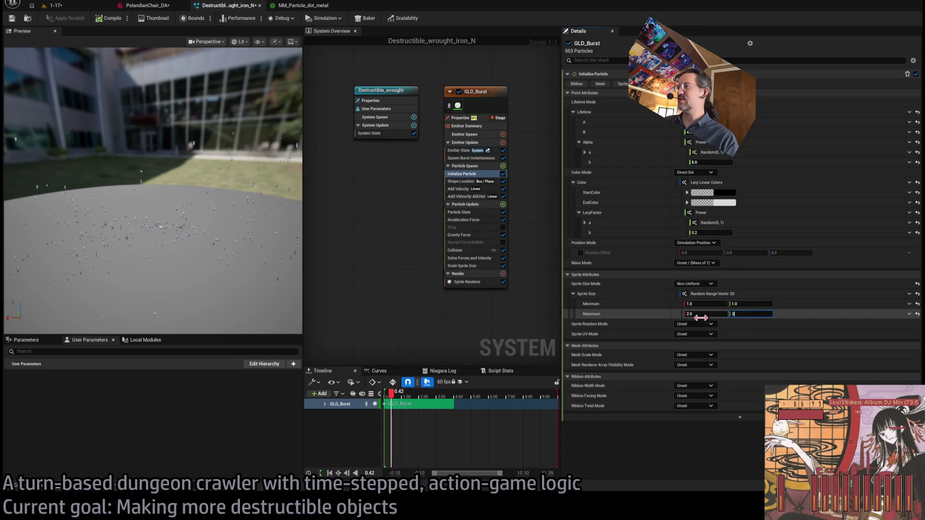
{"action": "key", "text": "Return"}
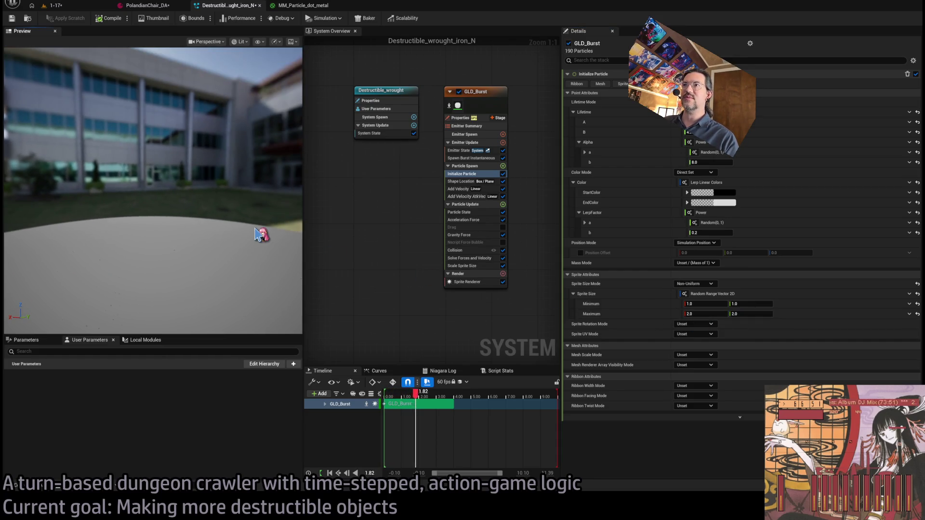
Duplicate the GLD_Burst emitter into GLD_Burst001
{"action": "left_click_drag", "start_coordinate": [448, 239], "coordinate": [374, 255]}
{"action": "left_click", "coordinate": [410, 106]}
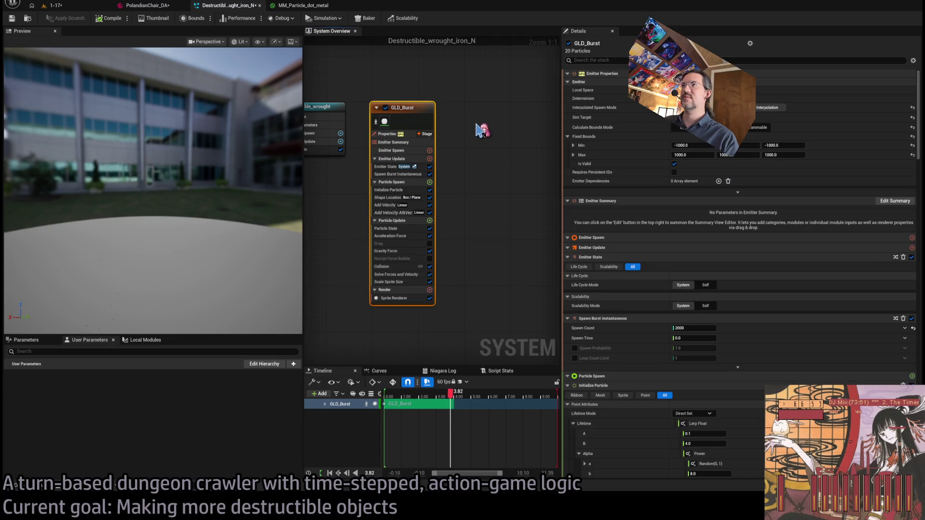
{"action": "key", "text": "ctrl+d"}
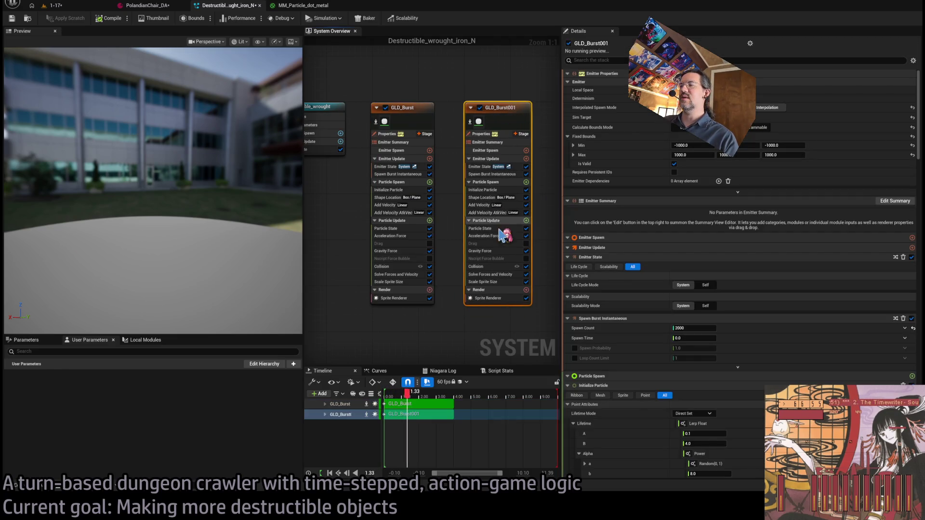
Resize GLD_Burst001's spawn box (0.5, then 5) and disable the original GLD_Burst emitter
{"action": "left_click", "coordinate": [482, 198]}
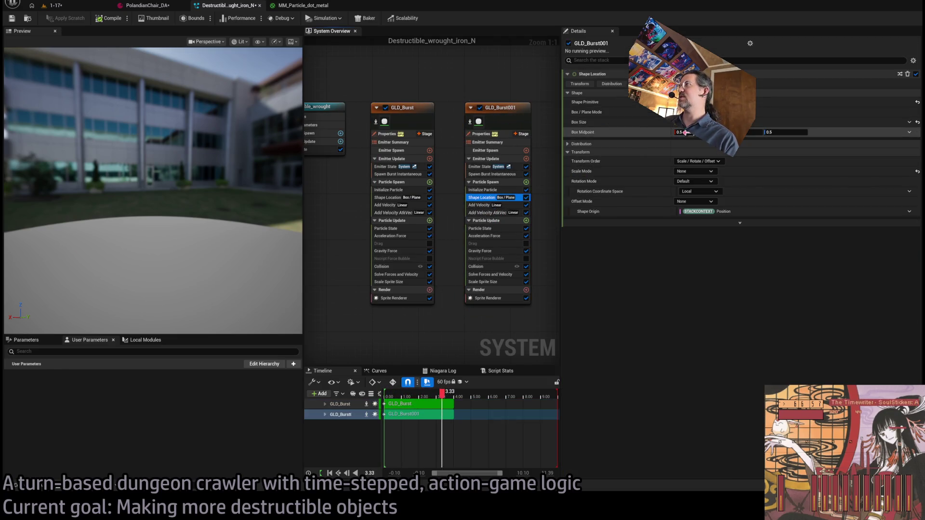
{"action": "key", "text": "Return"}
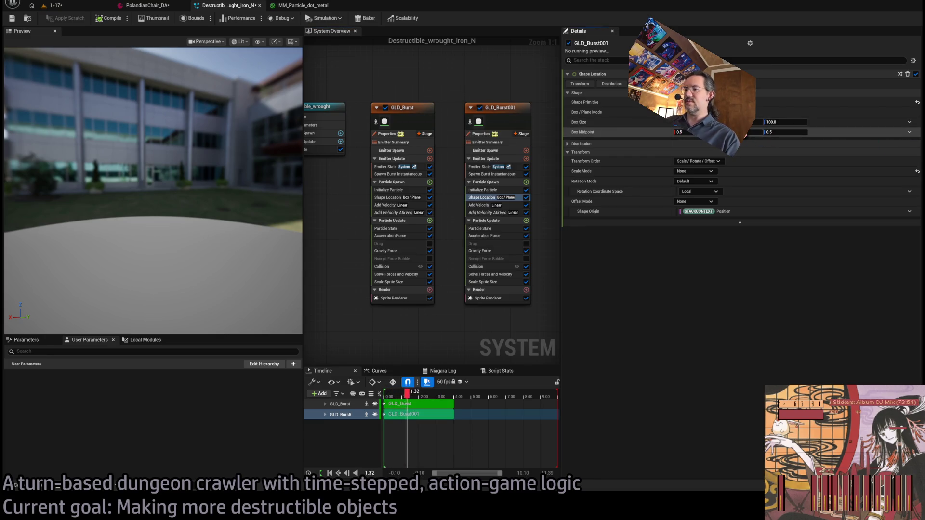
{"action": "type", "text": "0.5"}
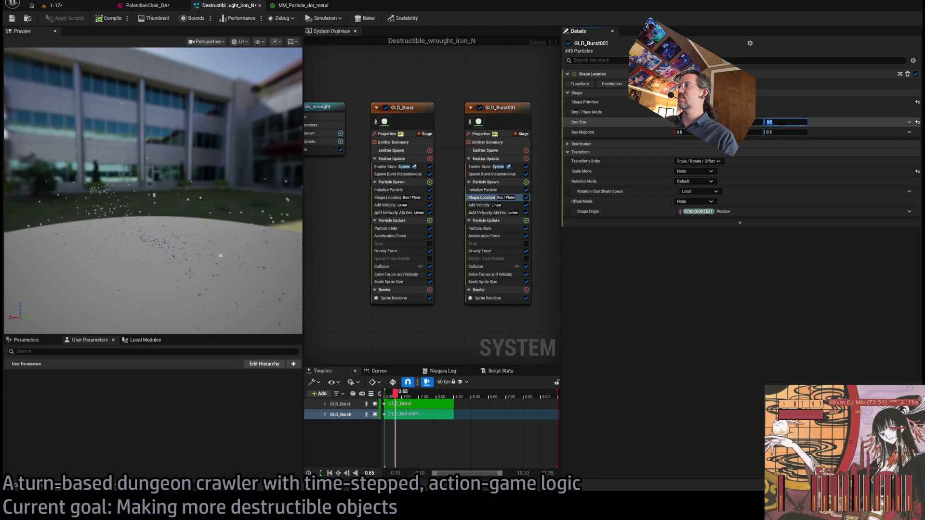
{"action": "key", "text": "Return"}
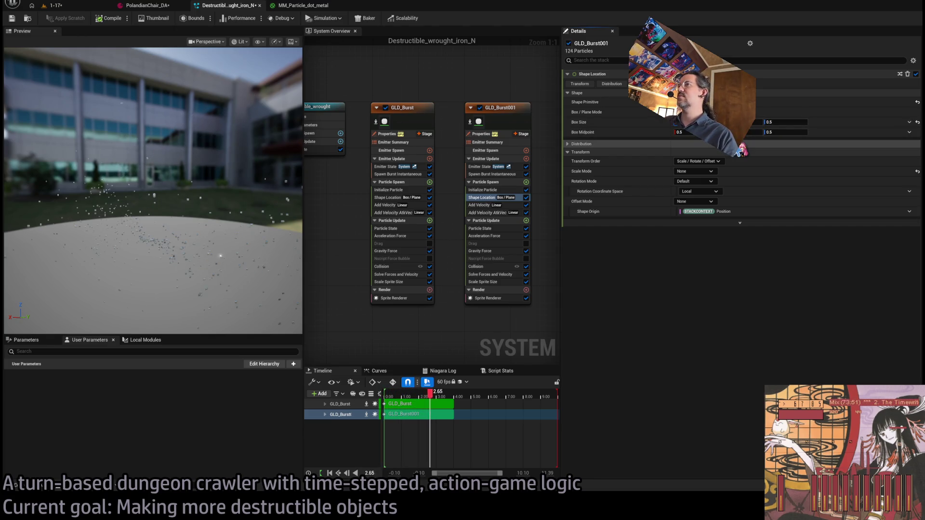
{"action": "left_click", "coordinate": [785, 122]}
{"action": "type", "text": "5"}
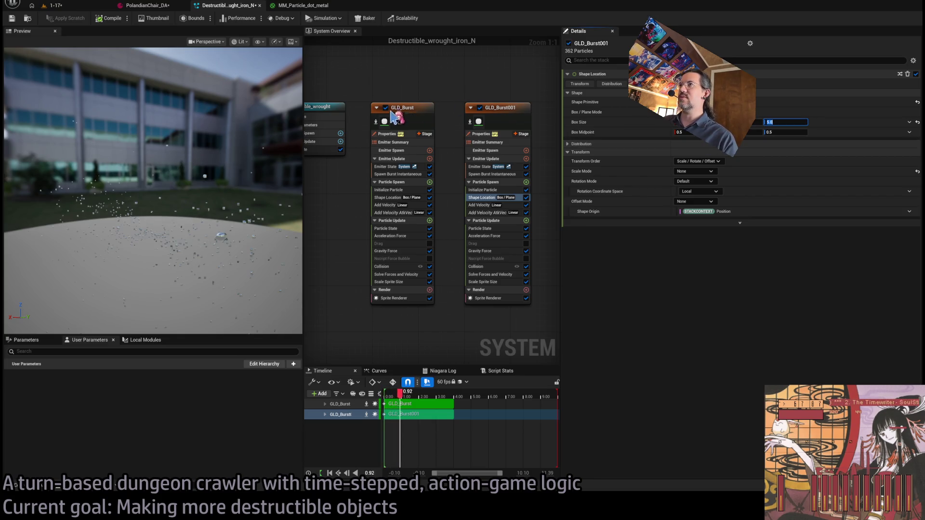
{"action": "left_click", "coordinate": [386, 108]}
{"action": "left_click", "coordinate": [501, 109]}
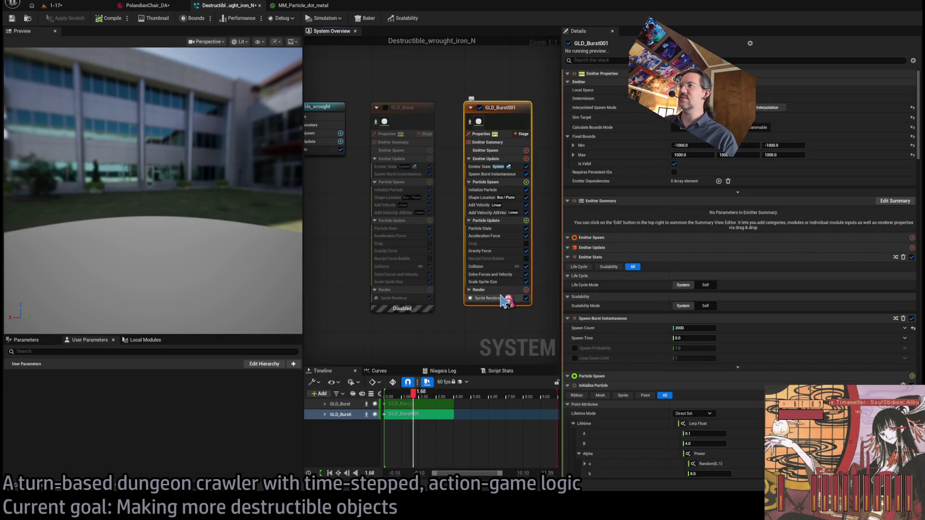
{"action": "left_click", "coordinate": [492, 298]}
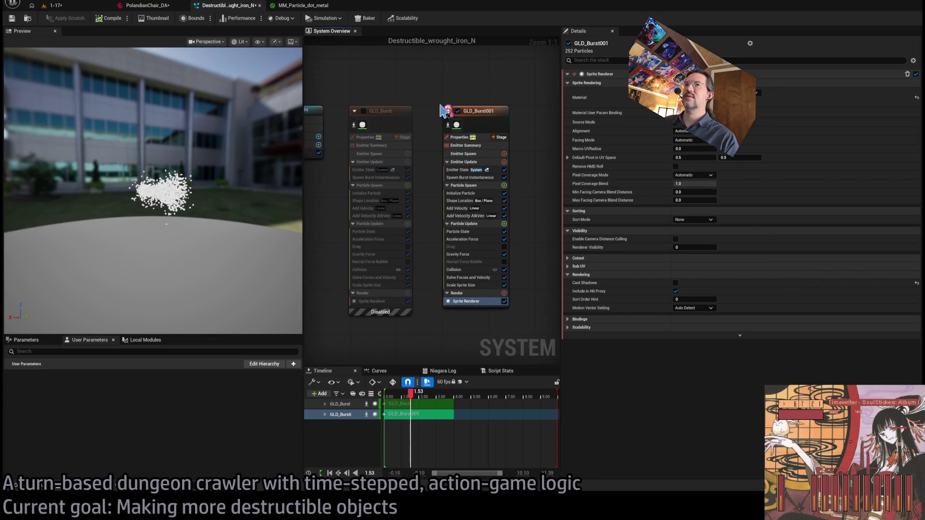
{"action": "left_click", "coordinate": [53, 5]}
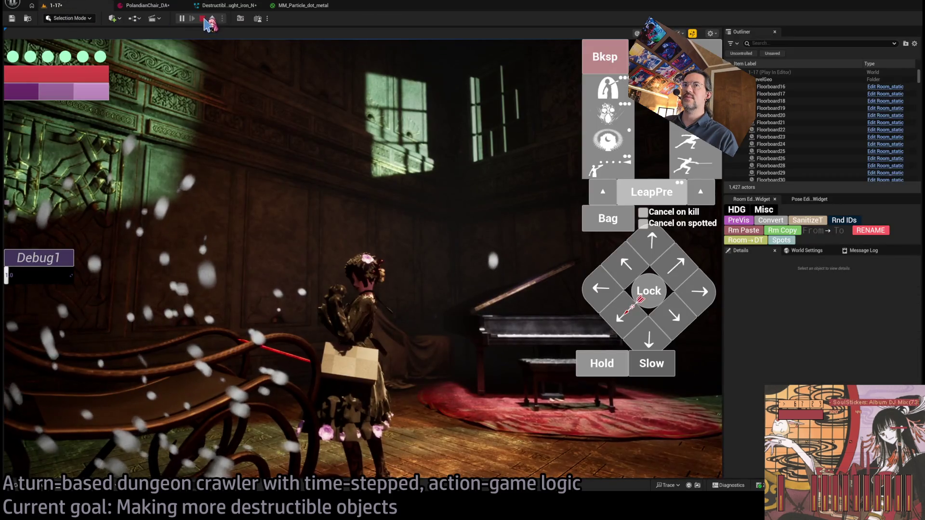
{"action": "left_click", "coordinate": [308, 6]}
{"action": "left_click", "coordinate": [226, 5]}
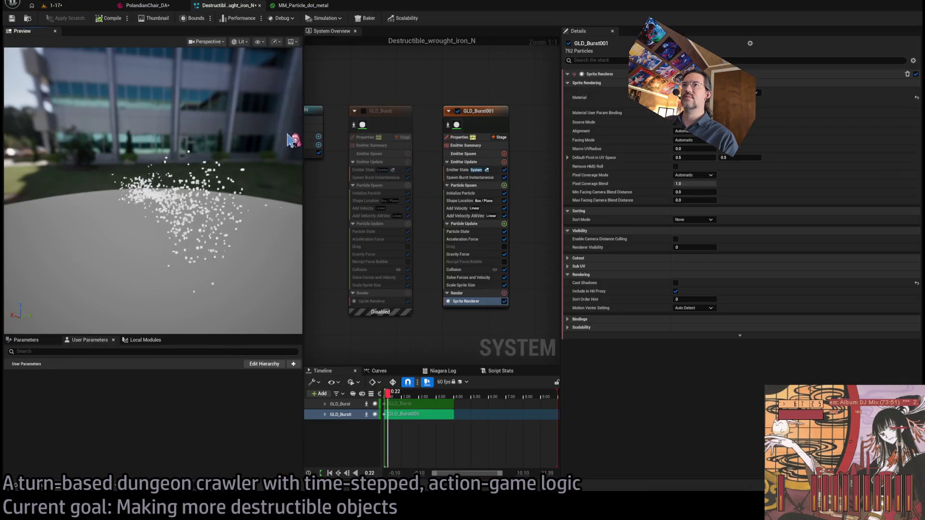
Reset GLD_Burst001's Initialize Particle colour and pick a single pale orange-yellow colour
{"action": "left_click", "coordinate": [485, 193]}
{"action": "left_click", "coordinate": [470, 178]}
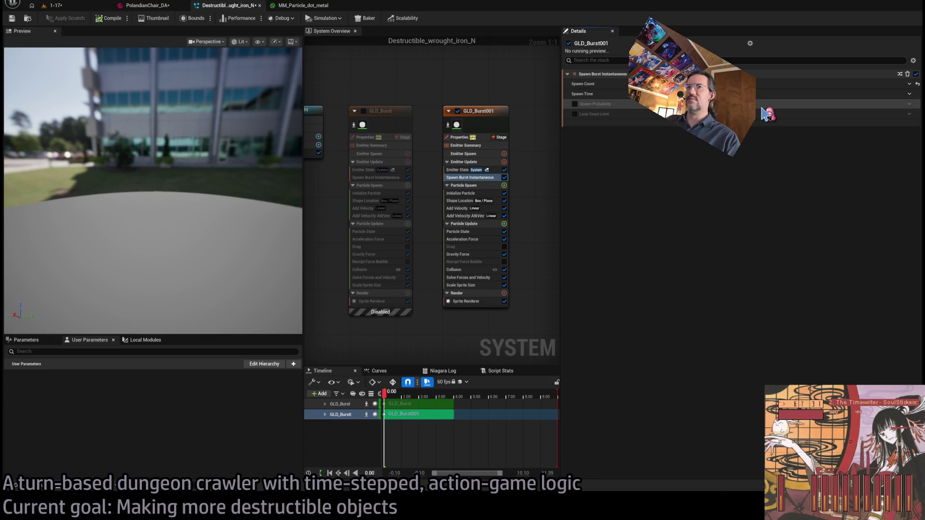
{"action": "left_click", "coordinate": [472, 193]}
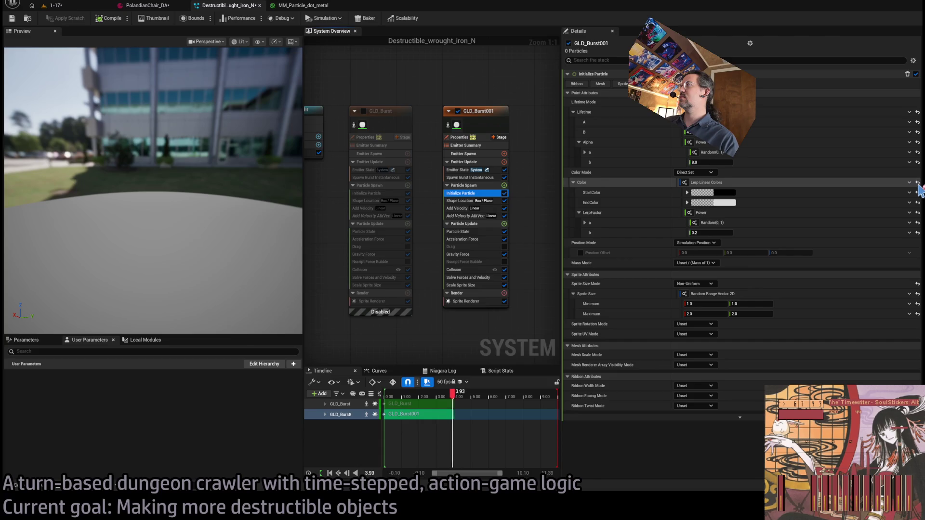
{"action": "left_click", "coordinate": [917, 183]}
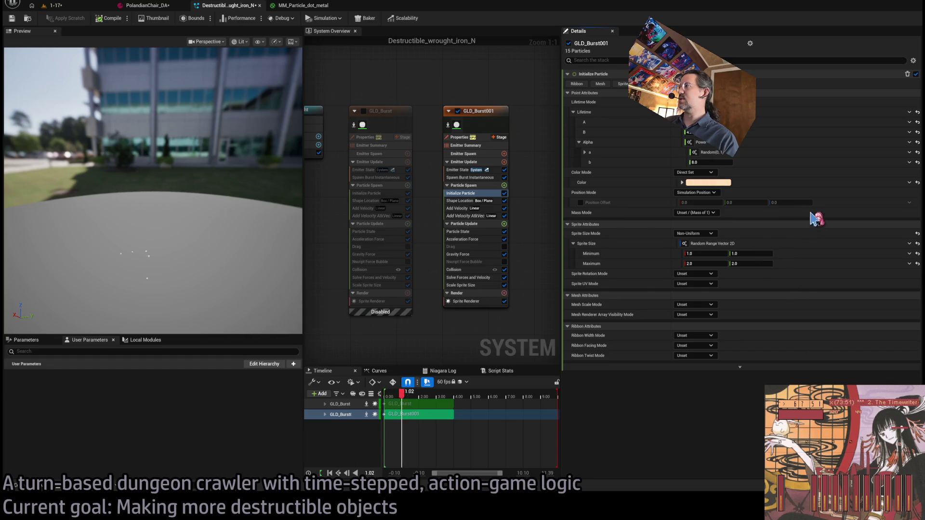
{"action": "left_click", "coordinate": [794, 210]}
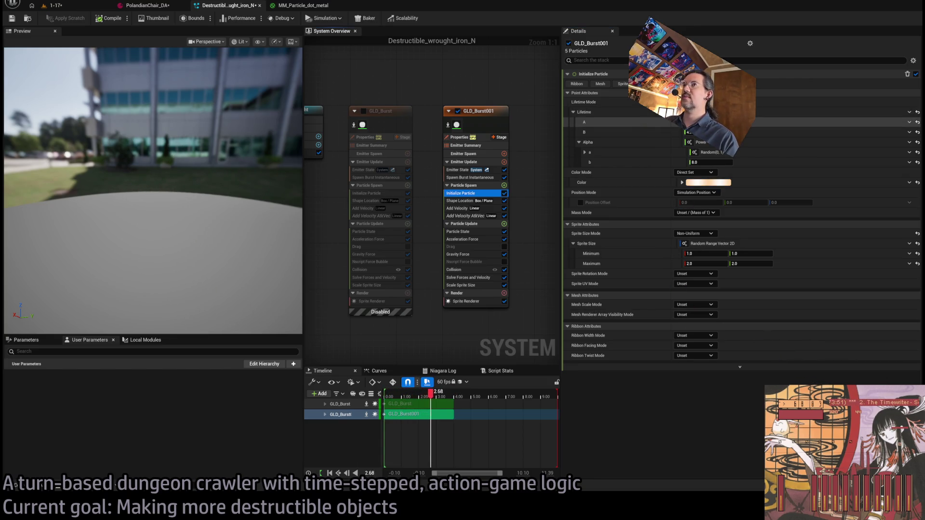
{"action": "left_click", "coordinate": [482, 177]}
{"action": "left_click", "coordinate": [488, 194]}
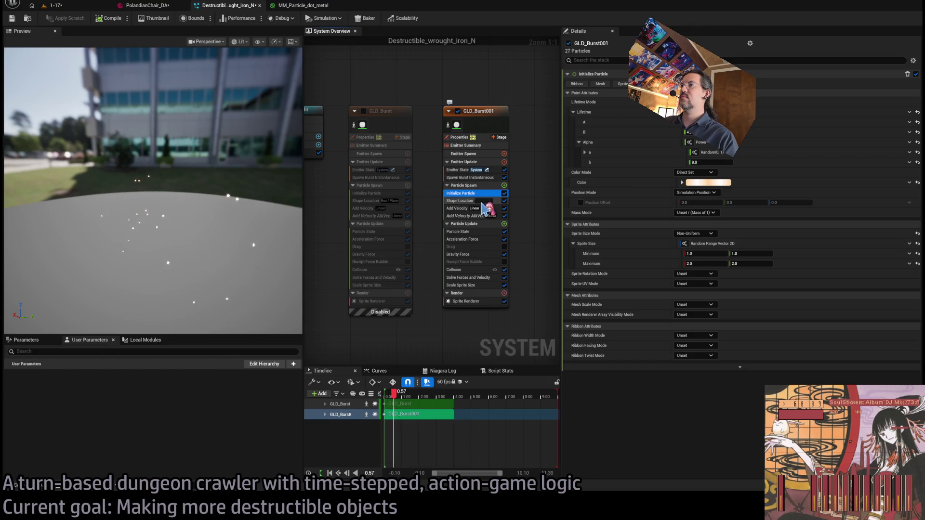
Delete the Acceleration Force module from both GLD_Burst001's and GLD_Burst's Particle Update stacks
{"action": "left_click", "coordinate": [460, 216]}
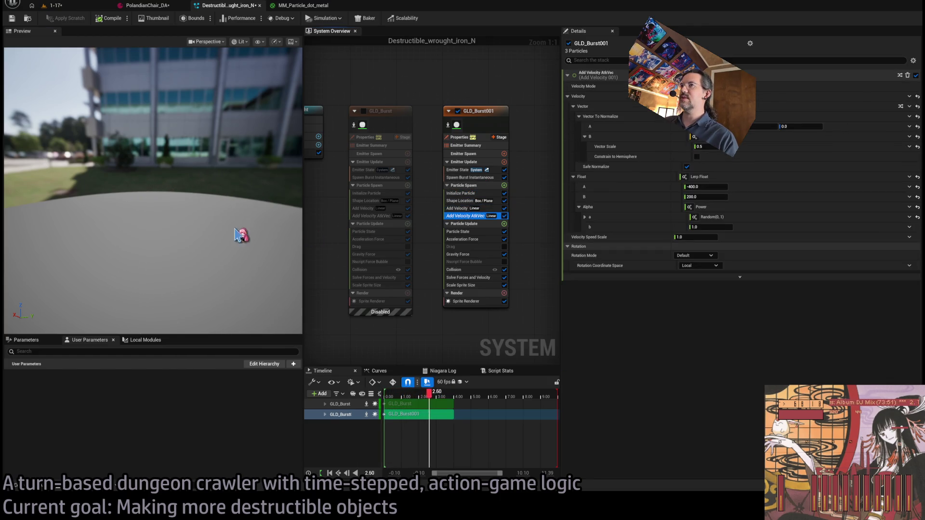
{"action": "left_click_drag", "start_coordinate": [236, 235], "coordinate": [241, 233]}
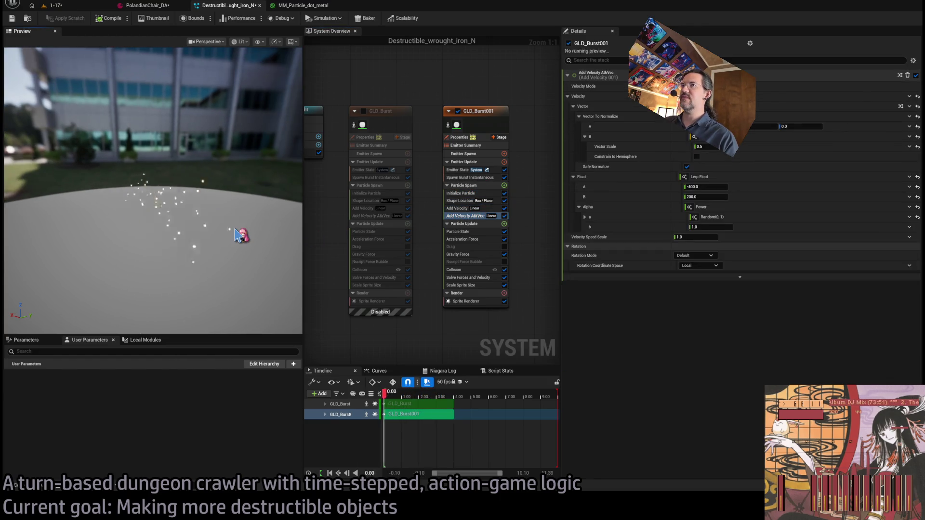
{"action": "left_click", "coordinate": [463, 233]}
{"action": "left_click", "coordinate": [463, 239]}
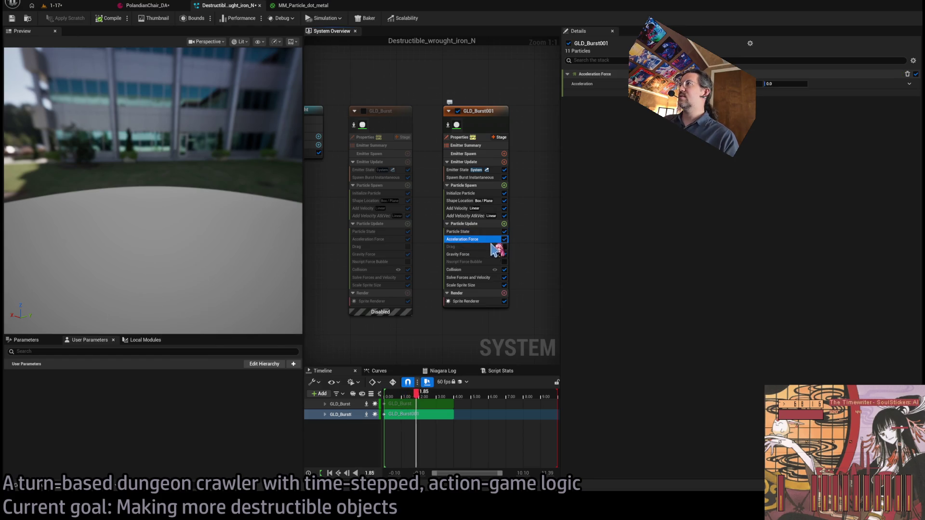
{"action": "key", "text": "Delete"}
{"action": "left_click", "coordinate": [386, 239]}
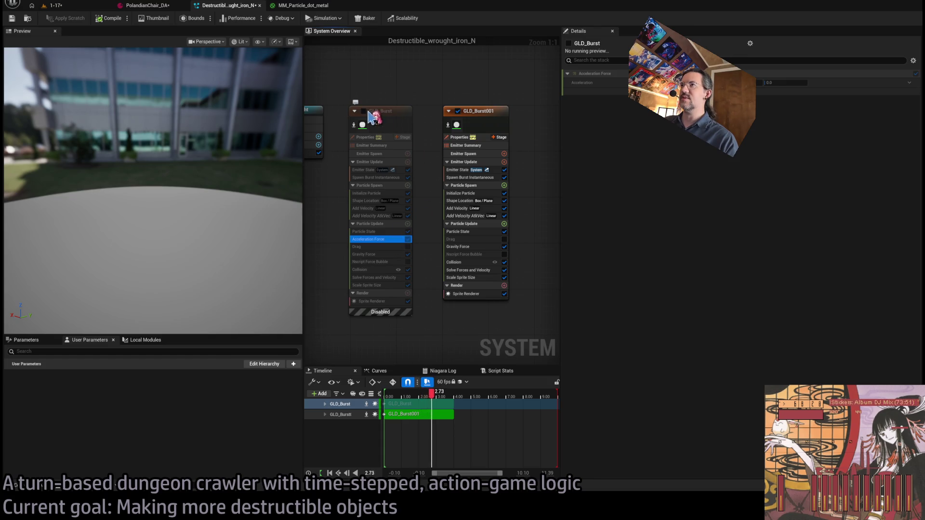
{"action": "key", "text": "Delete"}
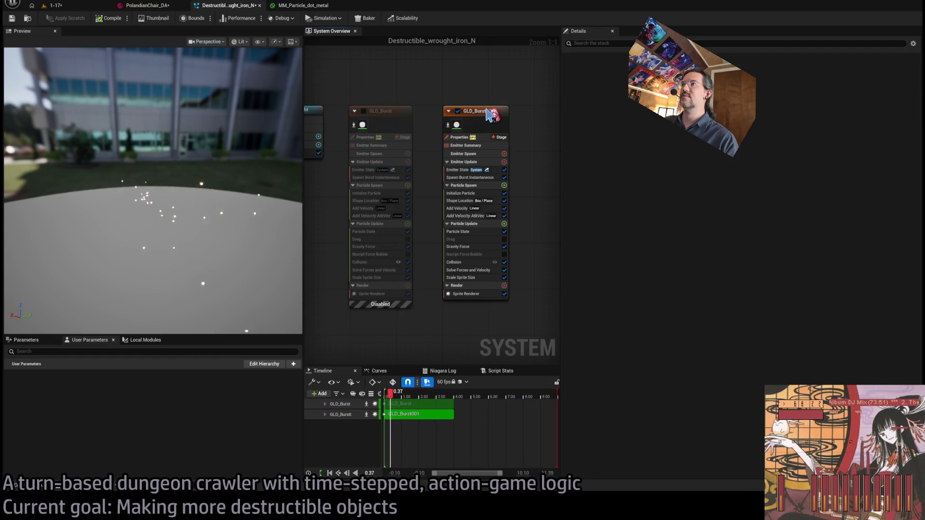
Rename the GLD_Burst001 emitter to Sparks
{"action": "left_click", "coordinate": [489, 114]}
{"action": "key", "text": "F2"}
{"action": "type", "text": "SParkz"}
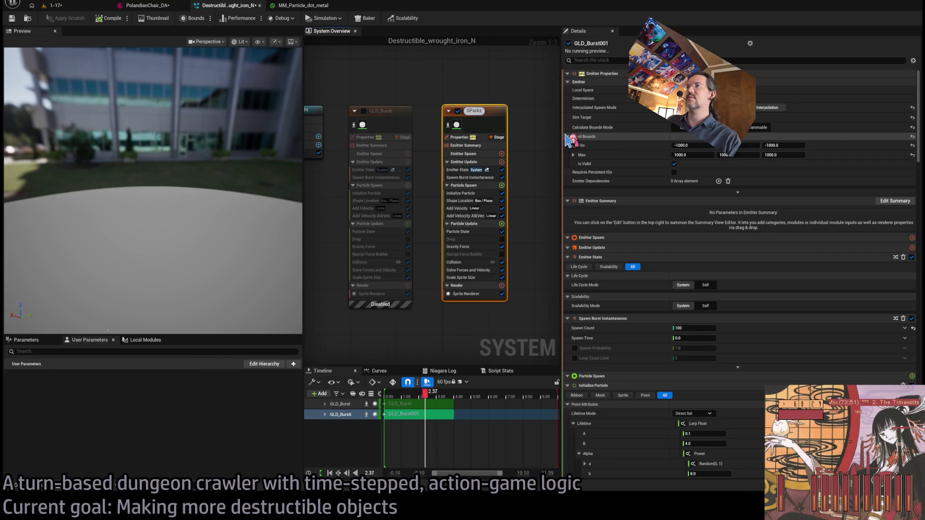
{"action": "key", "text": "Return"}
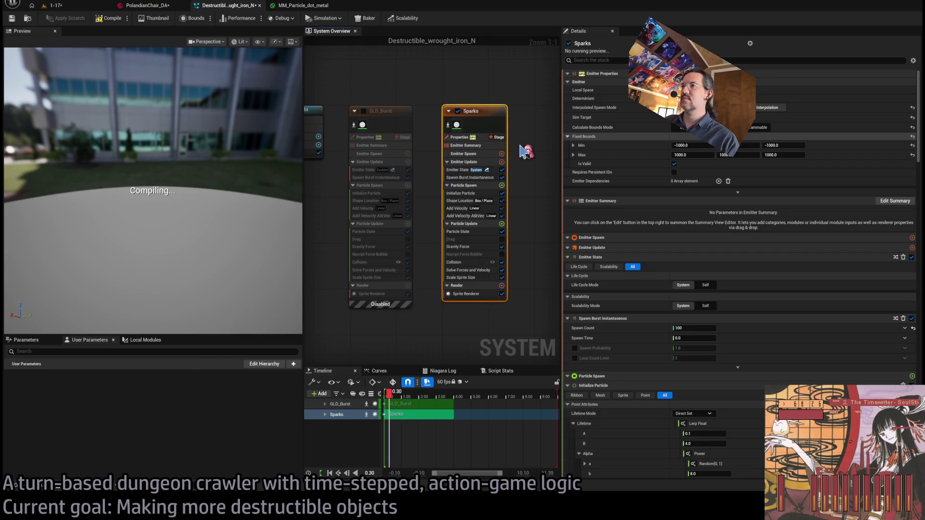
Set the Sparks Gravity Force to -980.0 and re-enable the GLD_Burst emitter
{"action": "left_click", "coordinate": [481, 247]}
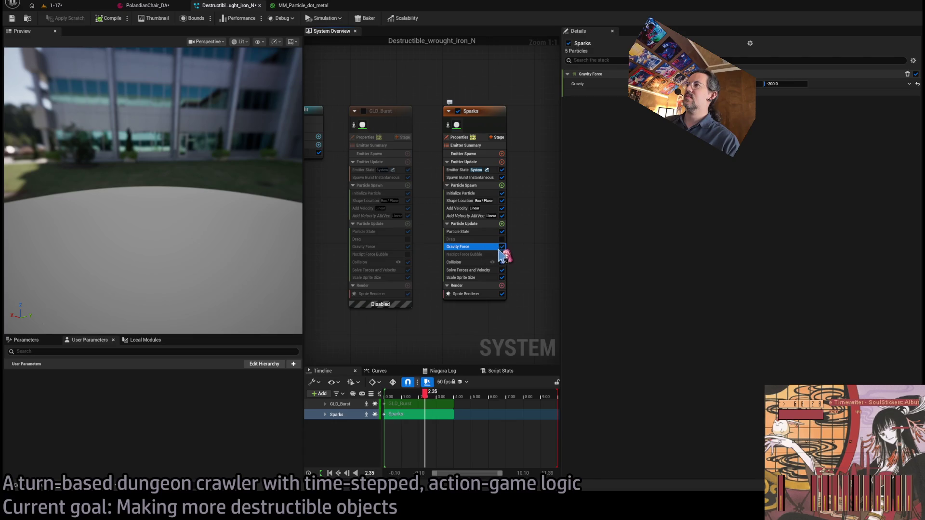
{"action": "left_click", "coordinate": [785, 84]}
{"action": "type", "text": "-980"}
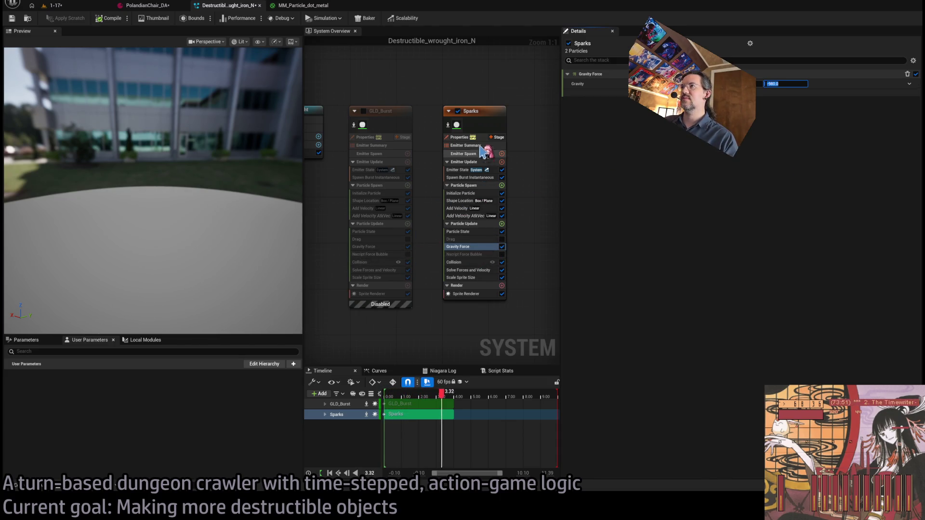
{"action": "left_click", "coordinate": [363, 111]}
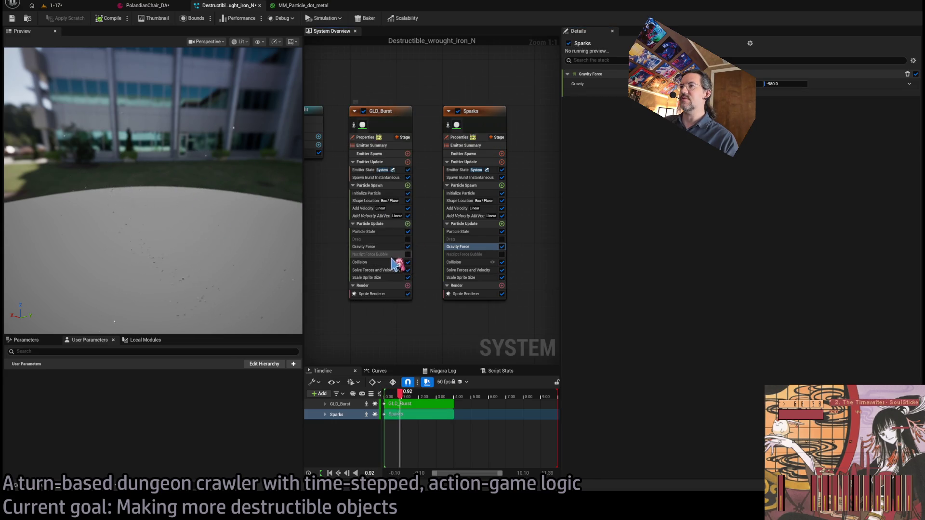
Set Gravity Force to -500.0 in both the GLD_Burst and Sparks emitters
{"action": "left_click", "coordinate": [400, 247]}
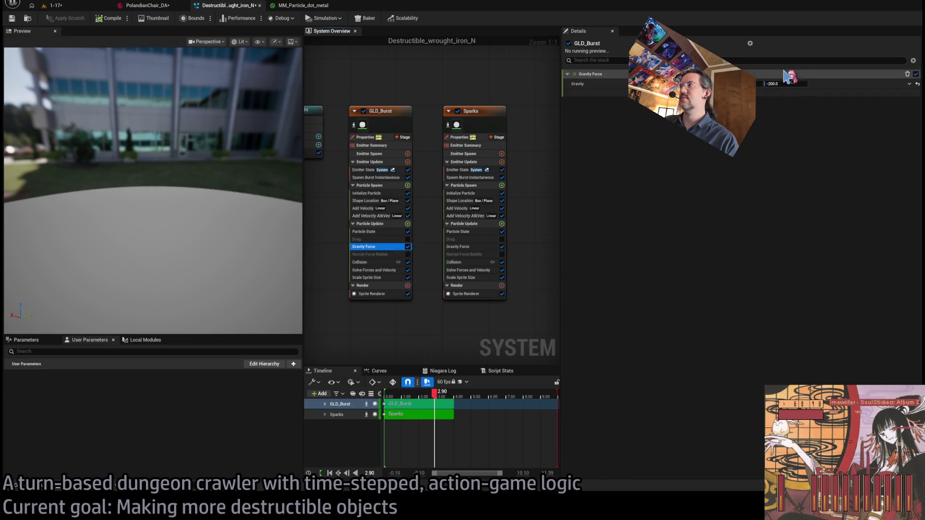
{"action": "left_click", "coordinate": [795, 84]}
{"action": "type", "text": "980"}
{"action": "key", "text": "Return"}
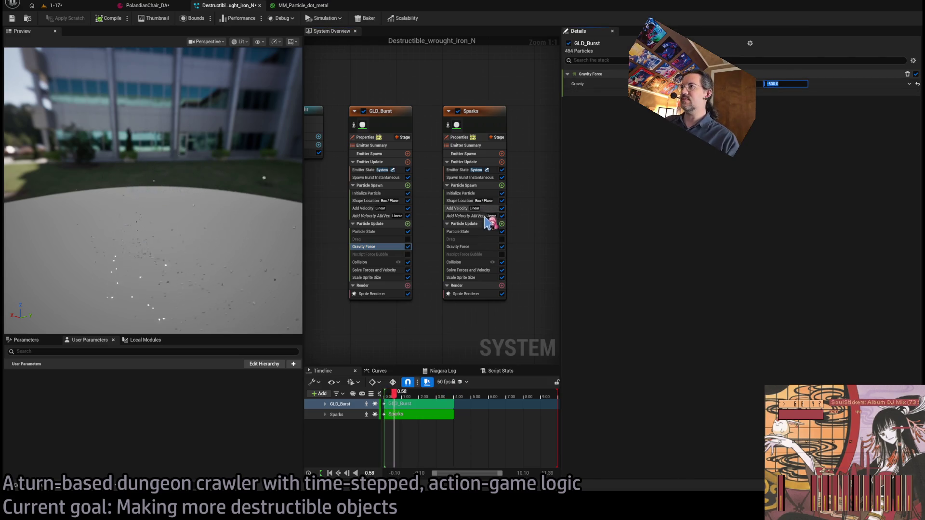
{"action": "left_click", "coordinate": [477, 247]}
{"action": "left_click", "coordinate": [783, 84]}
{"action": "type", "text": "00"}
{"action": "key", "text": "Return"}
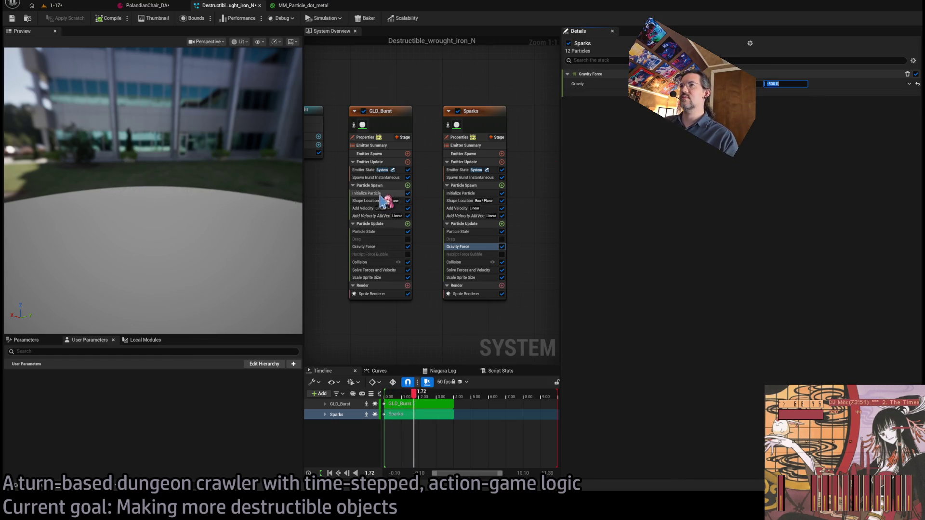
Review GLD_Burst's Initialize Particle, spawn, Particle State, gravity and Add Velocity settings, then return to level 1-17
{"action": "left_click", "coordinate": [381, 193]}
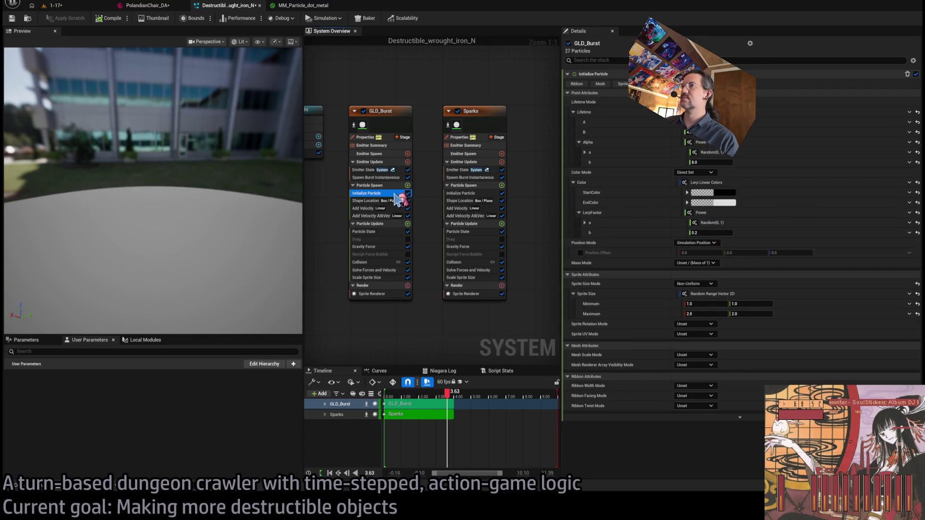
{"action": "left_click", "coordinate": [386, 178]}
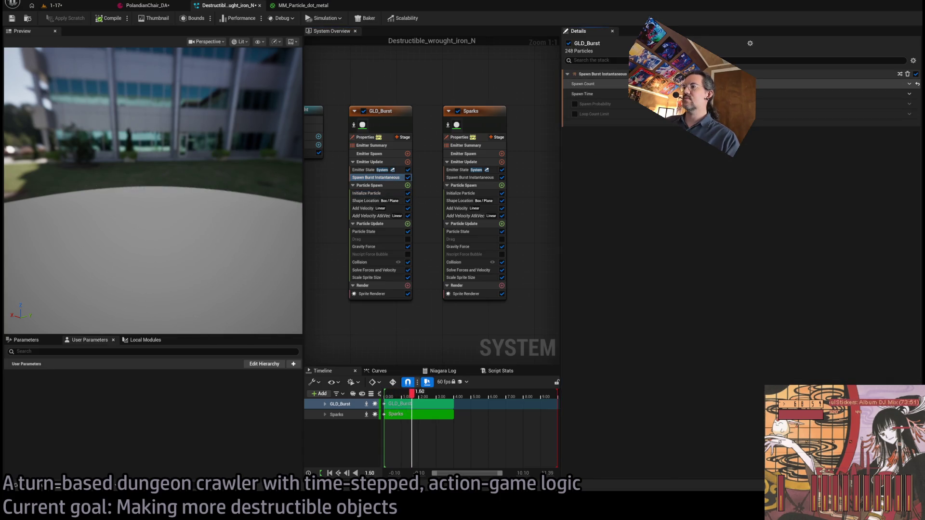
{"action": "left_click", "coordinate": [385, 233]}
{"action": "left_click", "coordinate": [384, 194]}
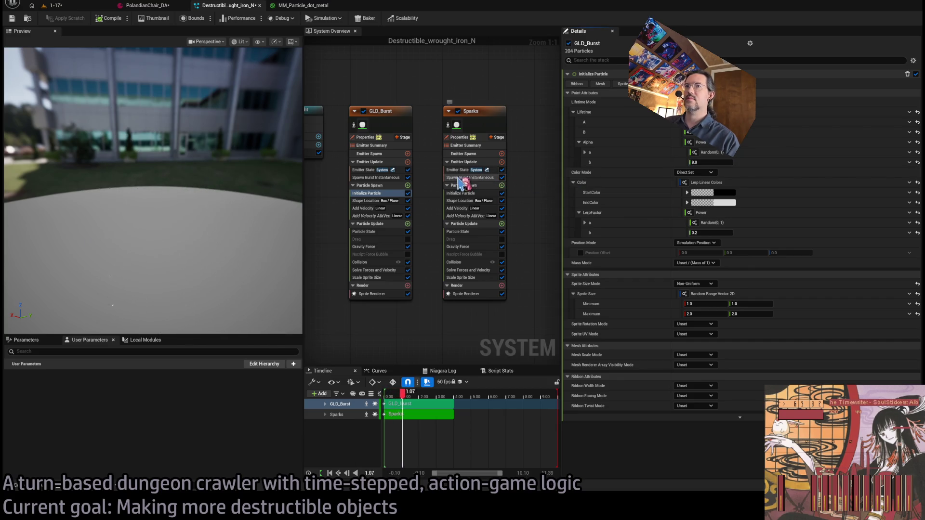
{"action": "left_click", "coordinate": [381, 246]}
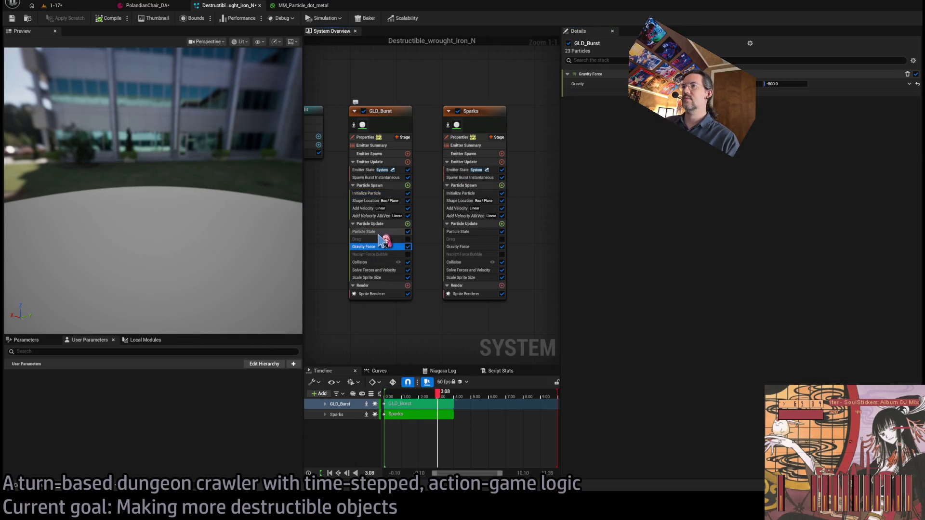
{"action": "left_click", "coordinate": [368, 208]}
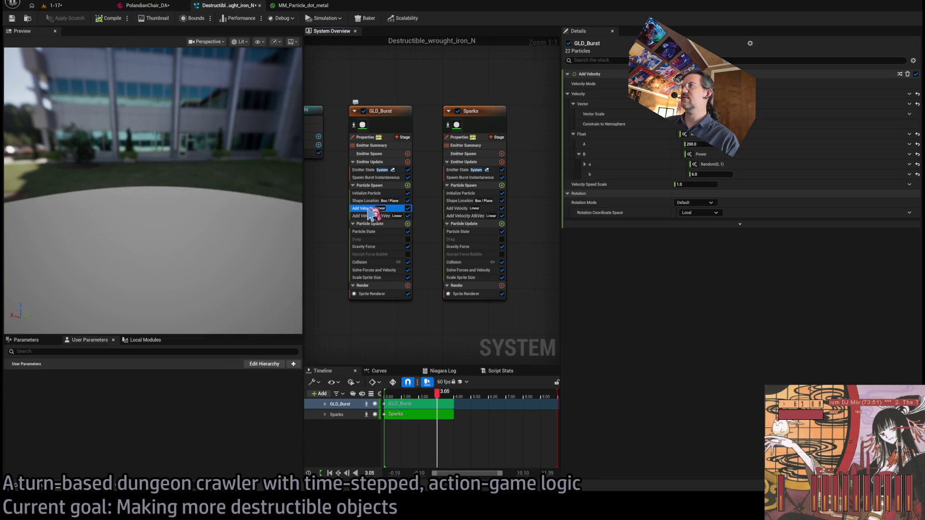
{"action": "left_click", "coordinate": [73, 6]}
Play level 1-17 in the editor and strike the rocking chair to watch the sparks burst
{"action": "key", "text": "f"}
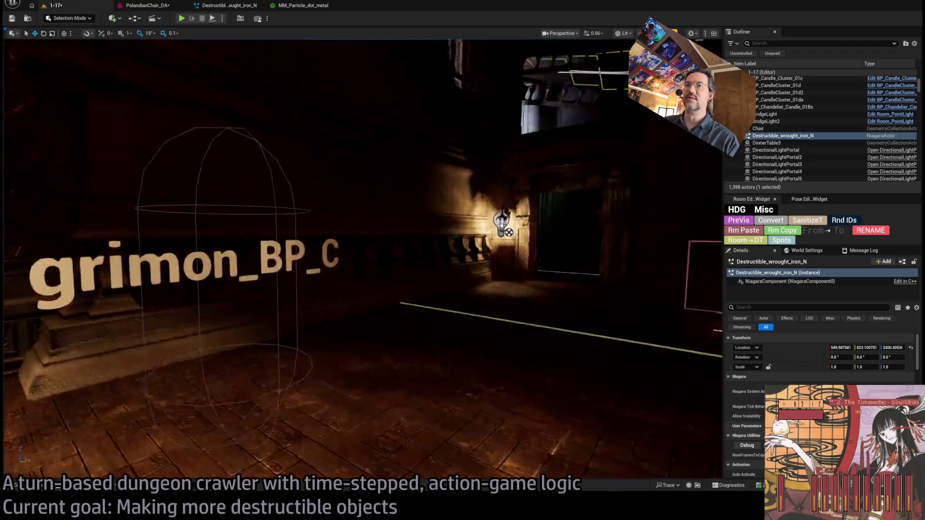
{"action": "key", "text": "alt+p"}
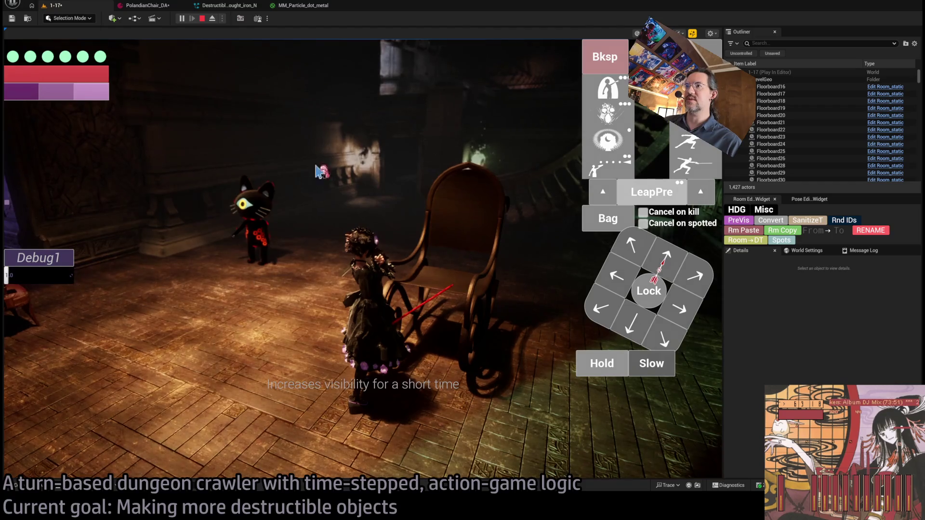
{"action": "left_click", "coordinate": [226, 5]}
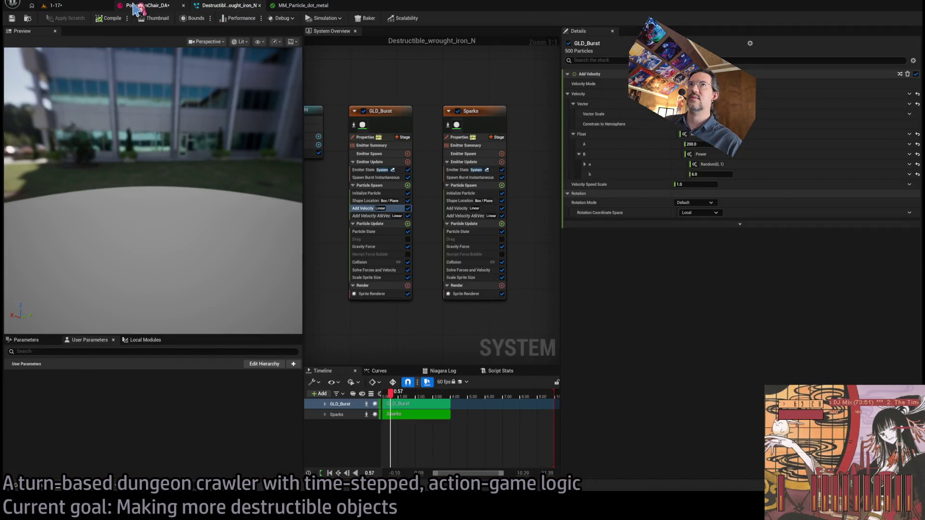
{"action": "left_click", "coordinate": [145, 5]}
{"action": "left_click", "coordinate": [212, 6]}
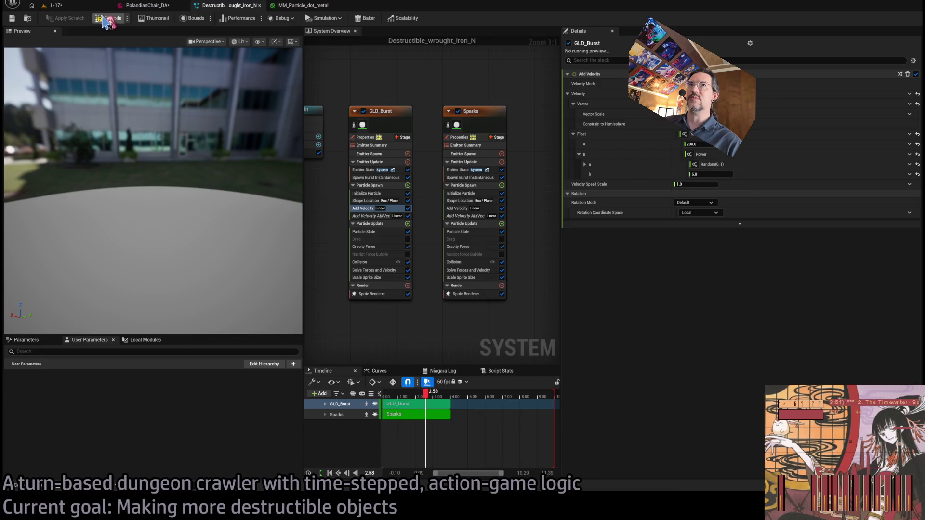
{"action": "left_click", "coordinate": [53, 5]}
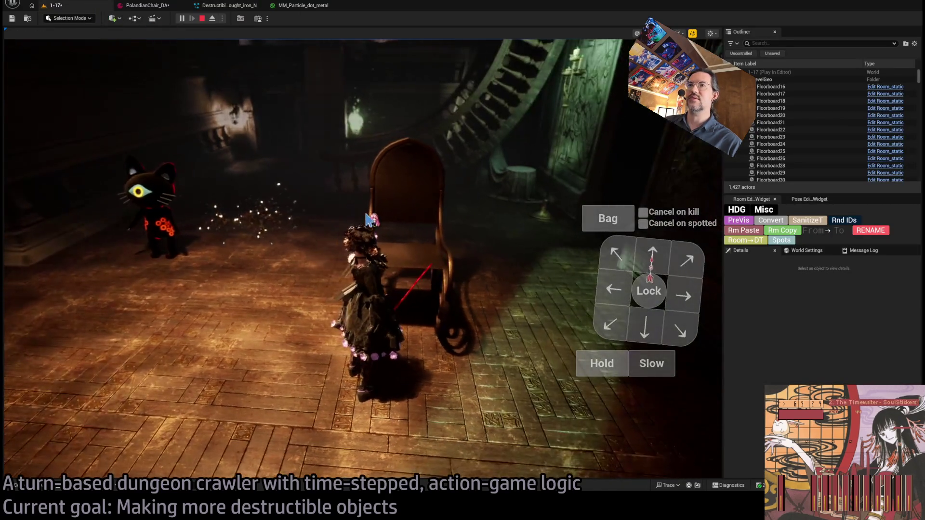
{"action": "left_click", "coordinate": [291, 216]}
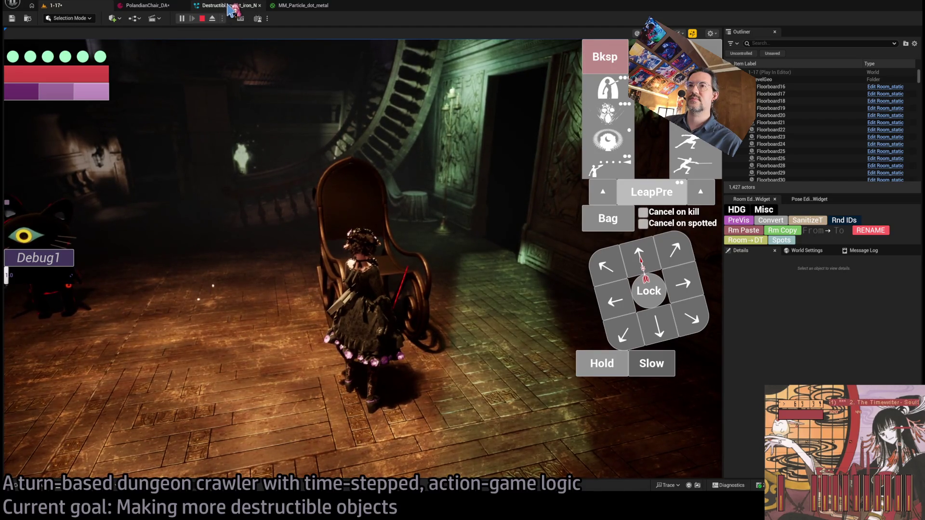
{"action": "left_click", "coordinate": [229, 7]}
{"action": "left_click", "coordinate": [140, 6]}
{"action": "left_click", "coordinate": [226, 6]}
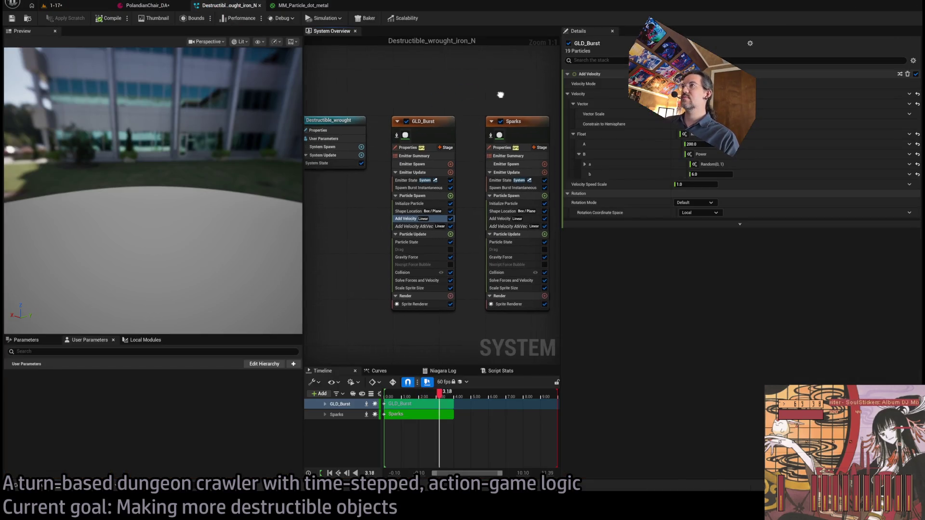
Paste a Scale Color module into Sparks, reset its Scale Alpha, then delete it again
{"action": "left_click", "coordinate": [471, 183]}
{"action": "left_click", "coordinate": [458, 244]}
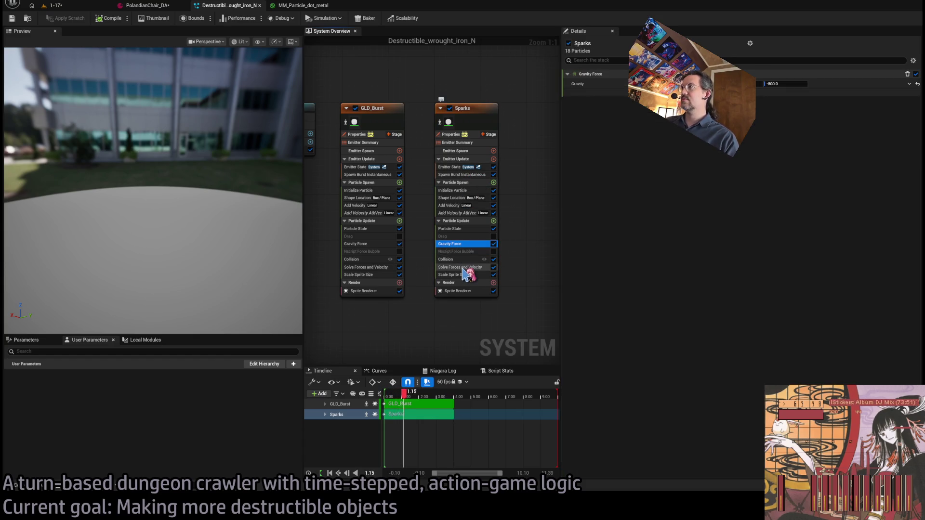
{"action": "left_click", "coordinate": [451, 259]}
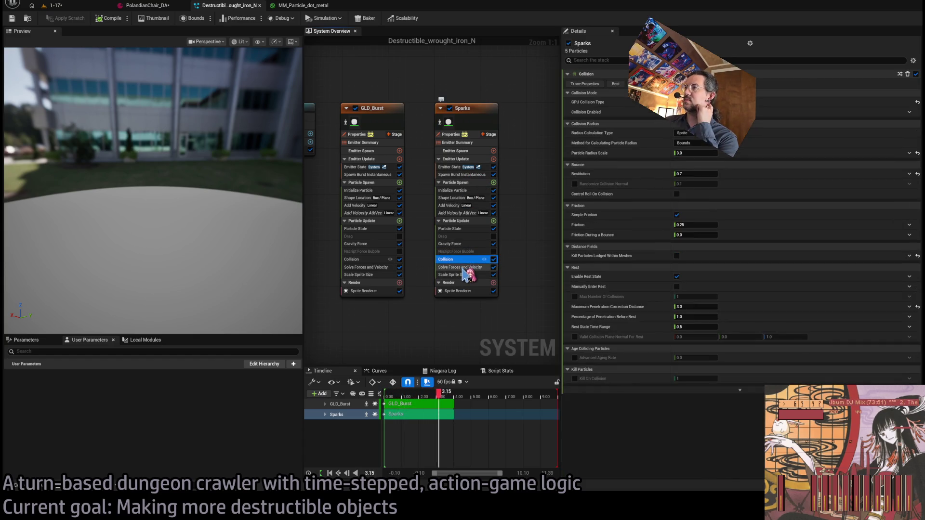
{"action": "left_click", "coordinate": [464, 275]}
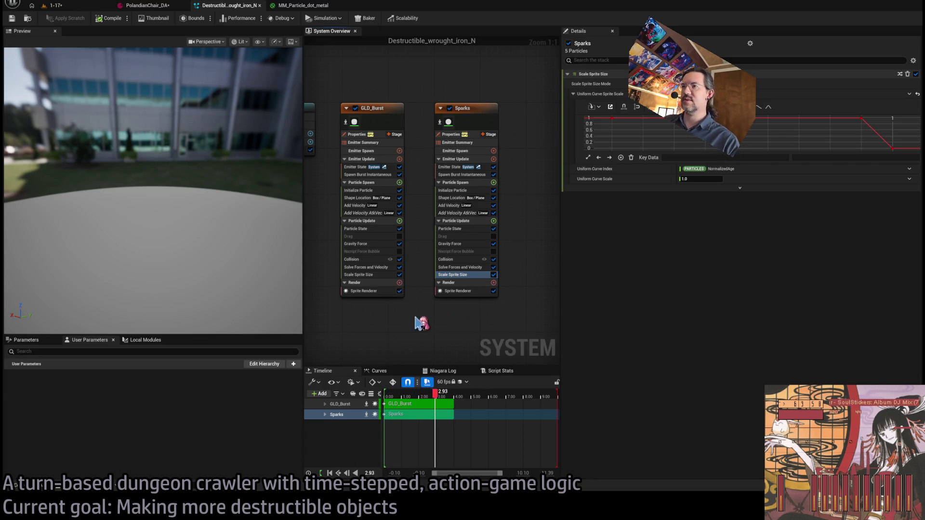
{"action": "key", "text": "ctrl+v"}
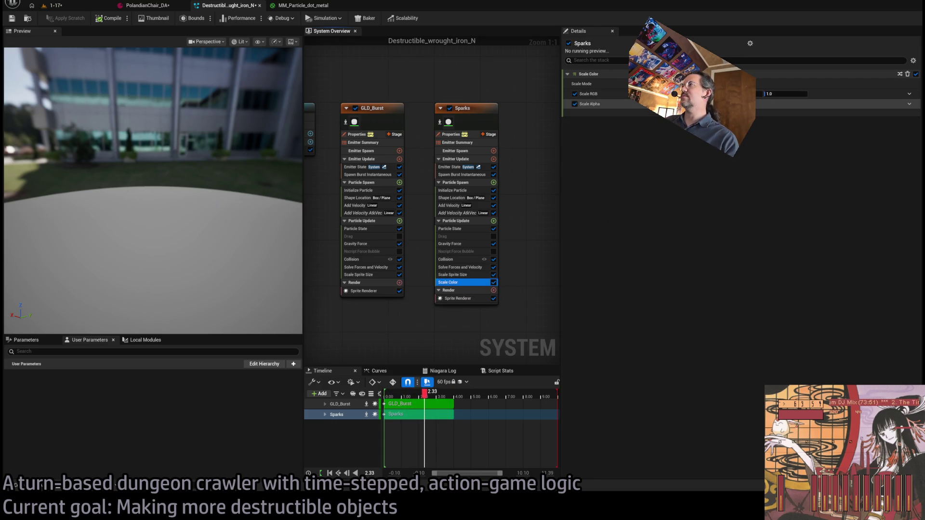
{"action": "left_click", "coordinate": [910, 105]}
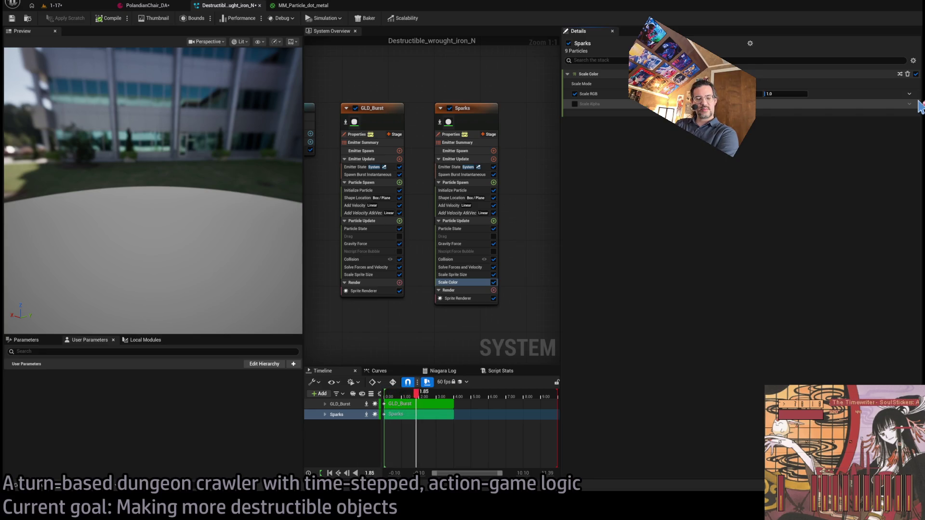
{"action": "left_click", "coordinate": [457, 282]}
{"action": "key", "text": "Delete"}
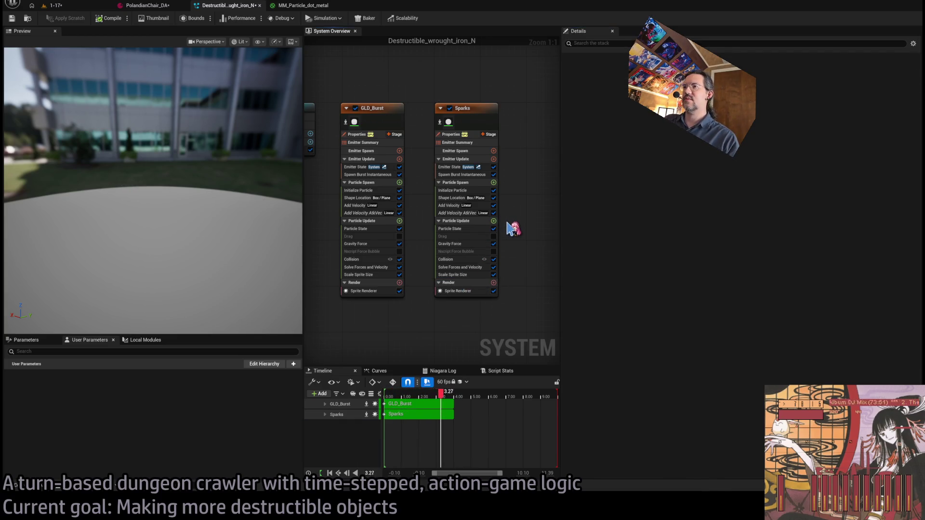
Add a Set Particles Color module to Sparks with a dynamic LerpFactor blending the colour
{"action": "key", "text": "ctrl+z"}
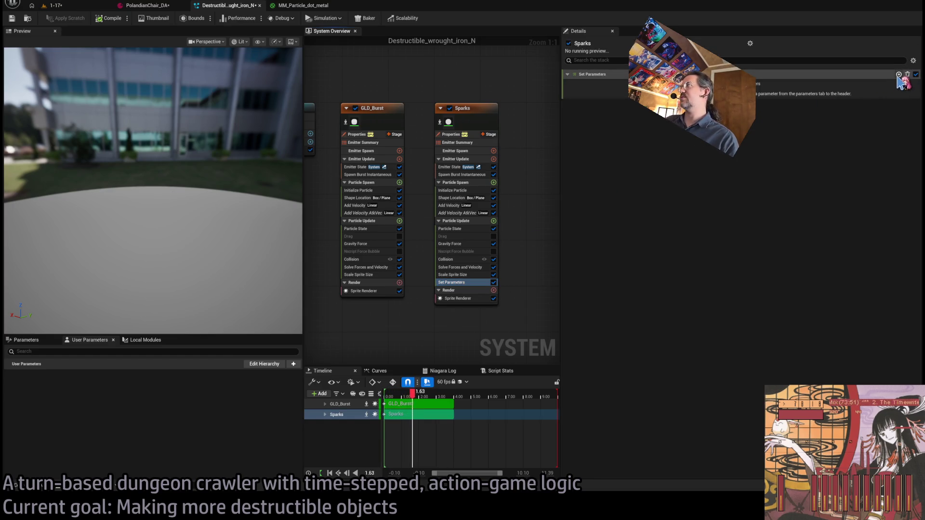
{"action": "left_click", "coordinate": [899, 74]}
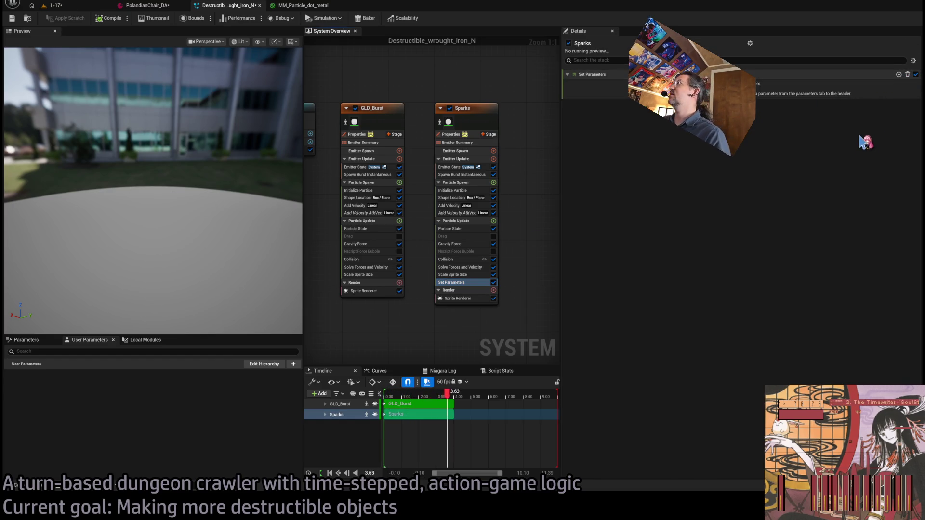
{"action": "left_click", "coordinate": [867, 141]}
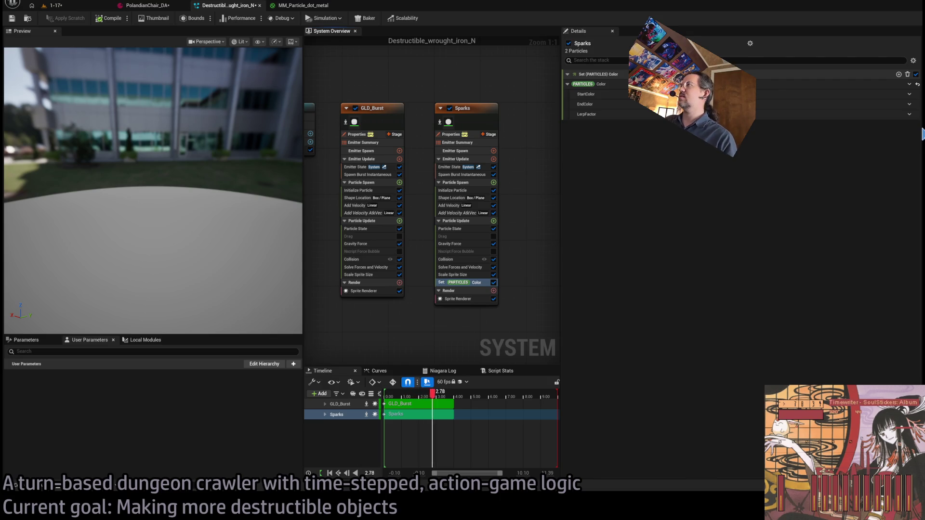
{"action": "left_click", "coordinate": [922, 134]}
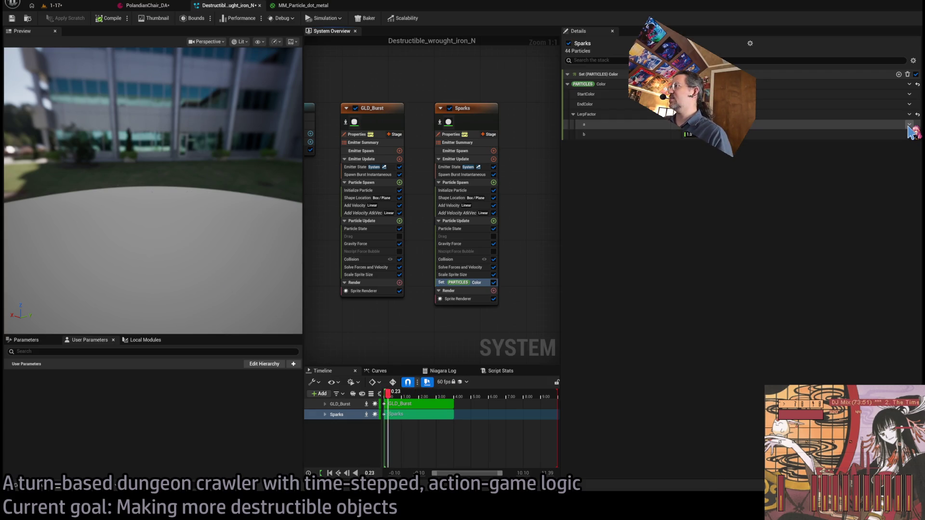
Disable the GLD_Burst emitter and select the Sparks colour module
{"action": "left_click", "coordinate": [355, 108]}
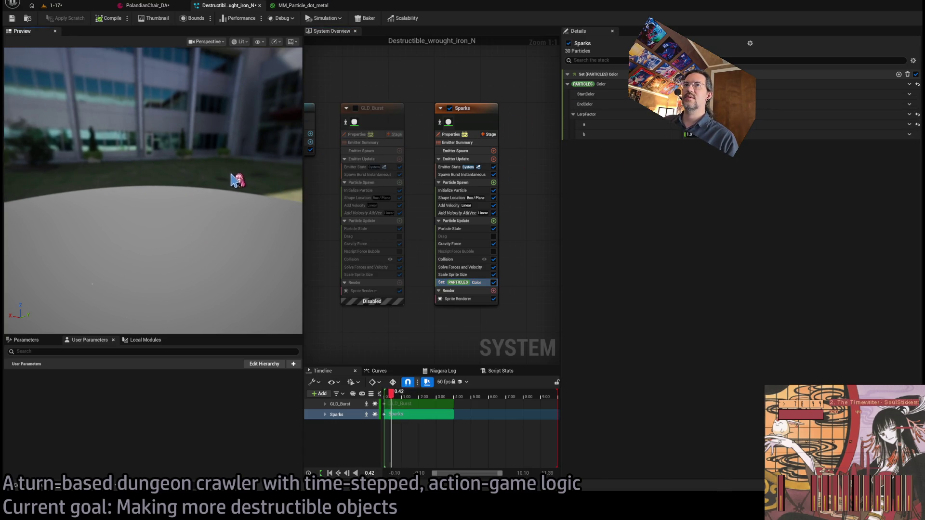
{"action": "scroll", "coordinate": [235, 188], "scroll_direction": "down", "scroll_amount": 2}
{"action": "scroll", "coordinate": [237, 195], "scroll_direction": "up", "scroll_amount": 3}
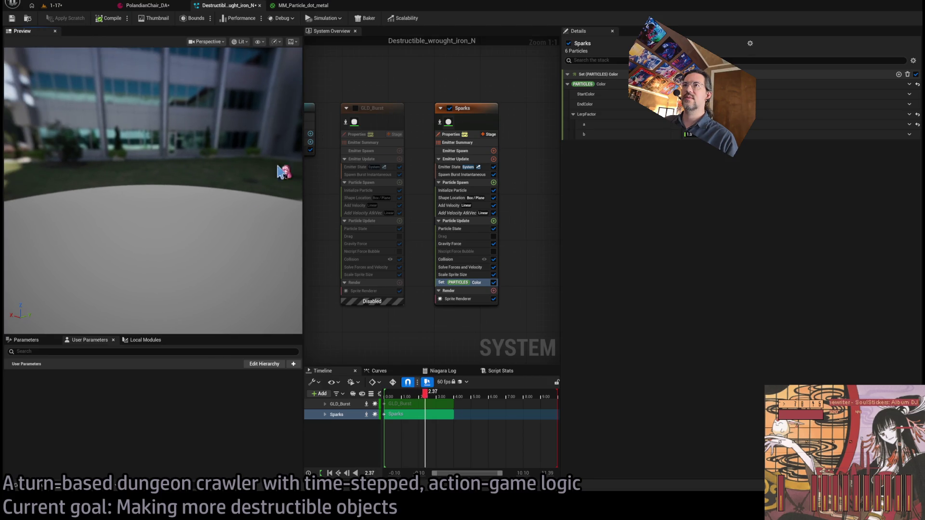
{"action": "left_click", "coordinate": [456, 191]}
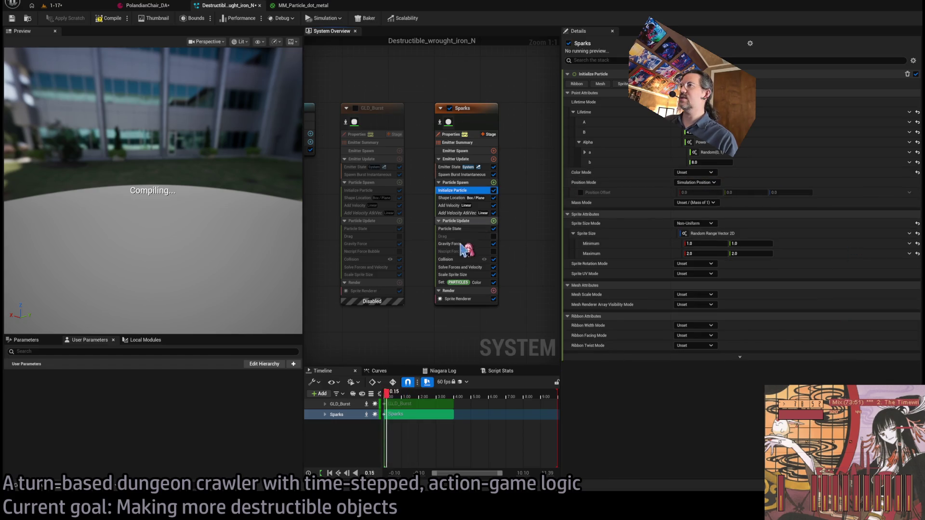
{"action": "left_click", "coordinate": [462, 283]}
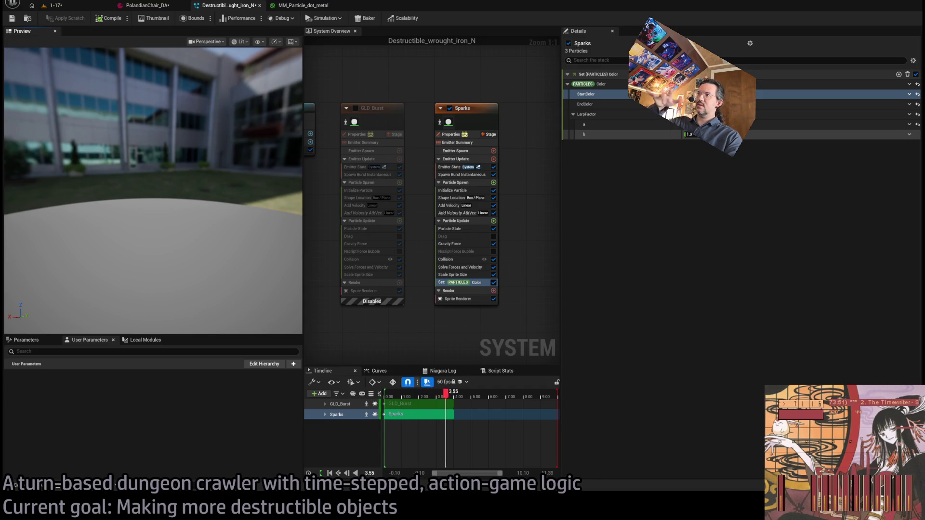
Set the Sparks colour LerpFactor b to 0.25 and return to the running 1-17 game
{"action": "left_click", "coordinate": [688, 134]}
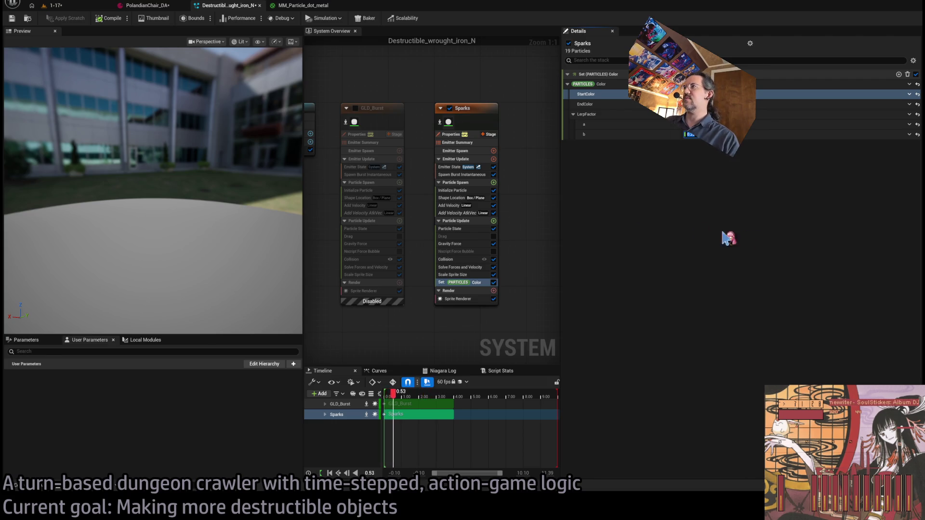
{"action": "left_click", "coordinate": [128, 19]}
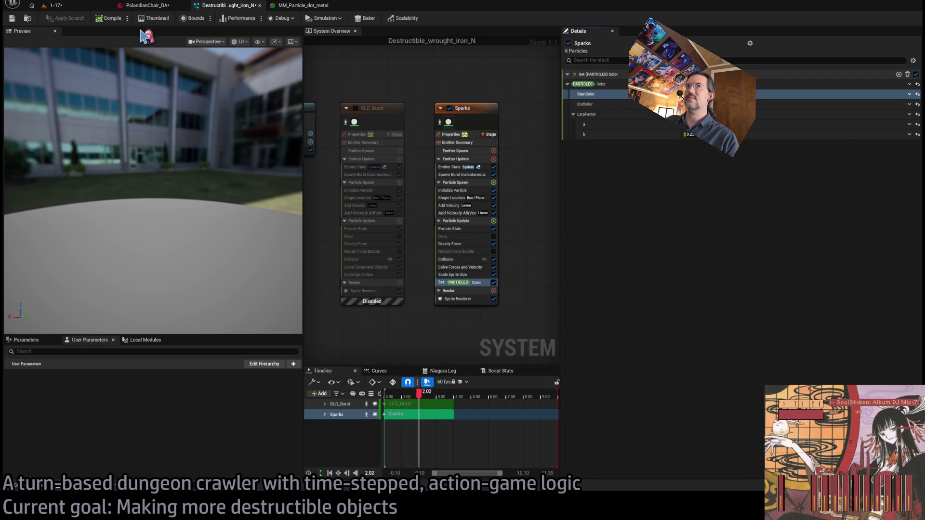
{"action": "left_click", "coordinate": [88, 6]}
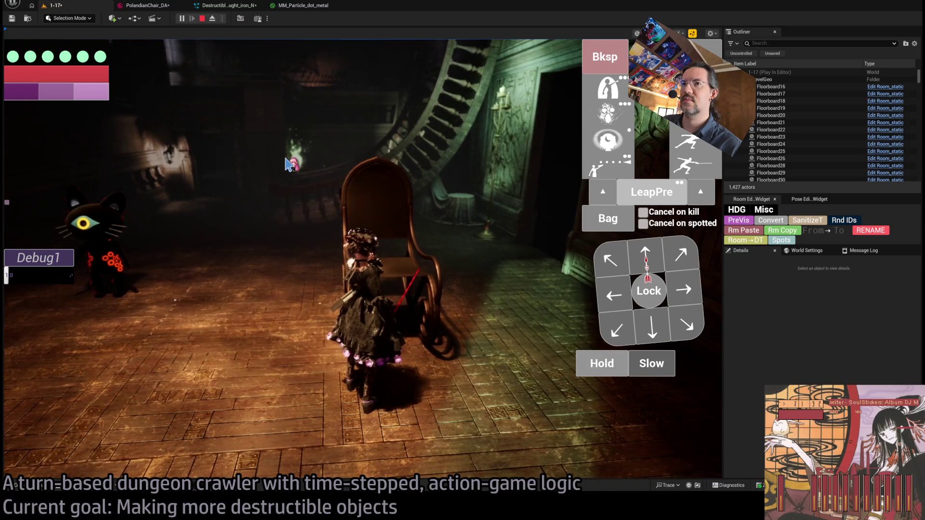
Play-test the sparks in the running game, then return to the wrought-iron Niagara system
{"action": "left_click", "coordinate": [303, 208]}
{"action": "key", "text": "shift+F1"}
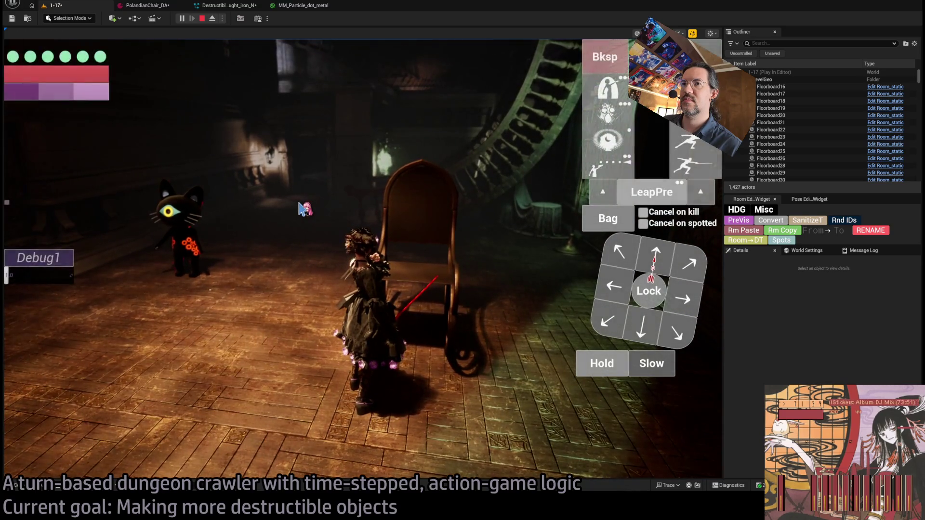
{"action": "left_click", "coordinate": [303, 5]}
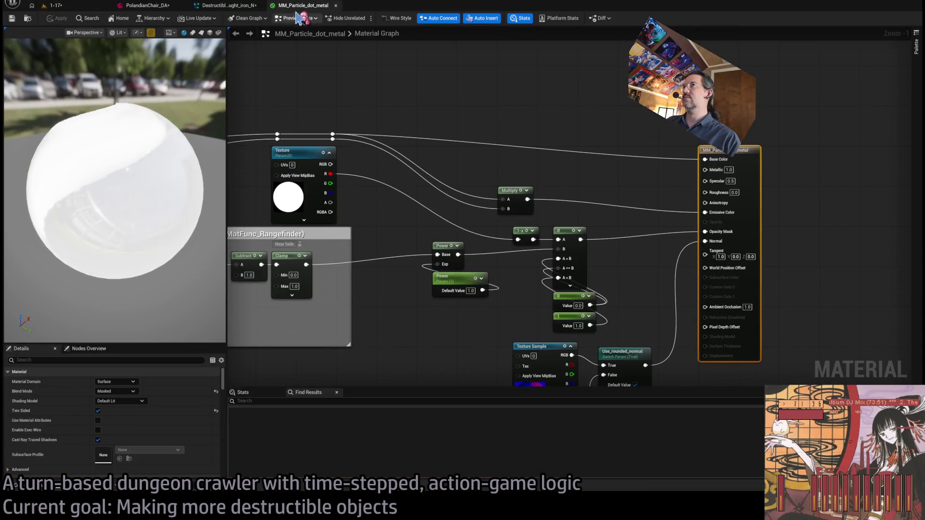
{"action": "left_click", "coordinate": [243, 6]}
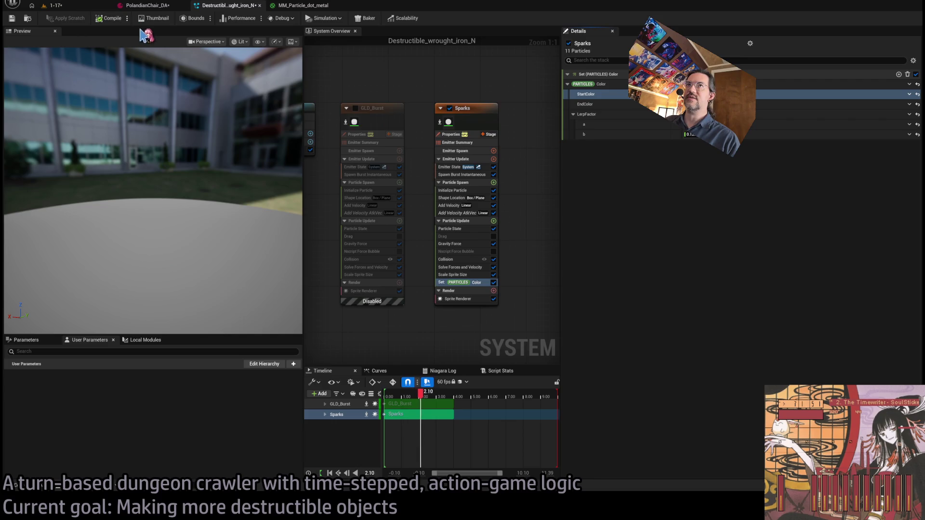
{"action": "left_click", "coordinate": [75, 7]}
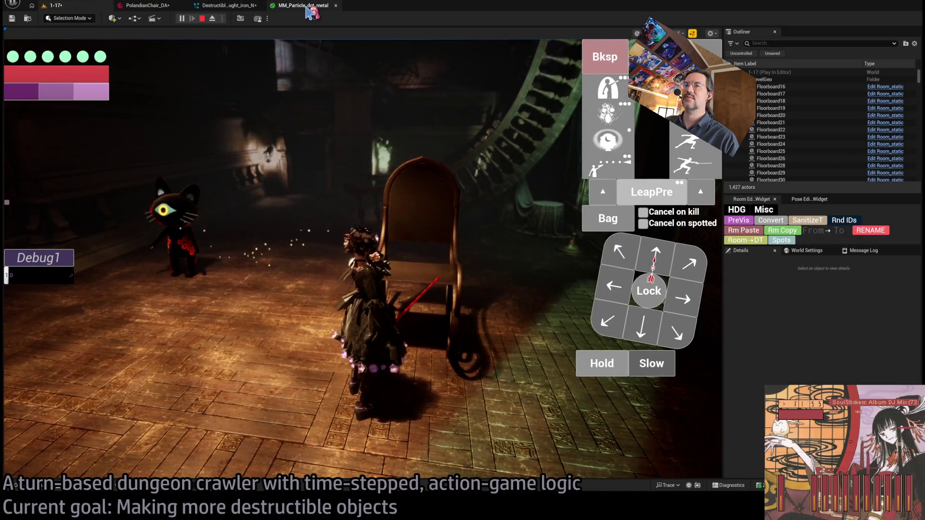
{"action": "left_click", "coordinate": [308, 10]}
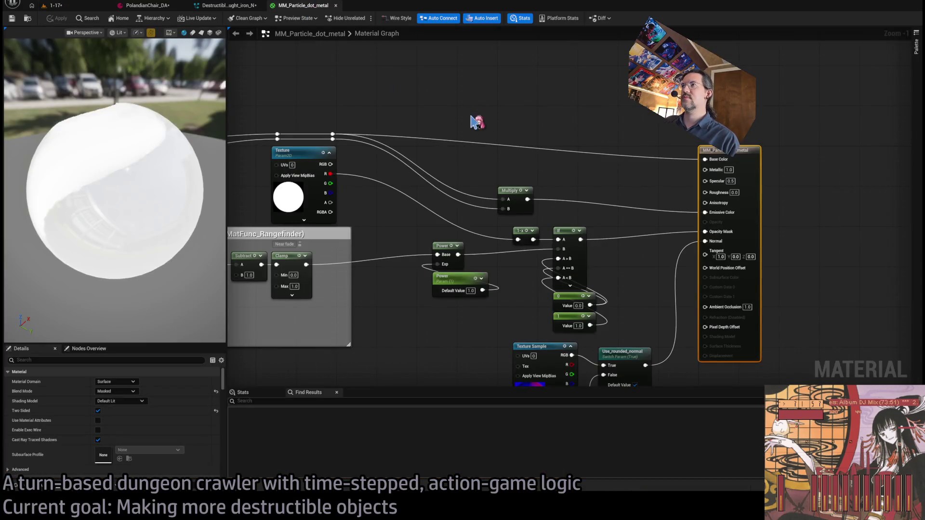
{"action": "left_click", "coordinate": [227, 5]}
Set the Sparks Initialize Particle alpha b value to 4.0
{"action": "left_click", "coordinate": [464, 191]}
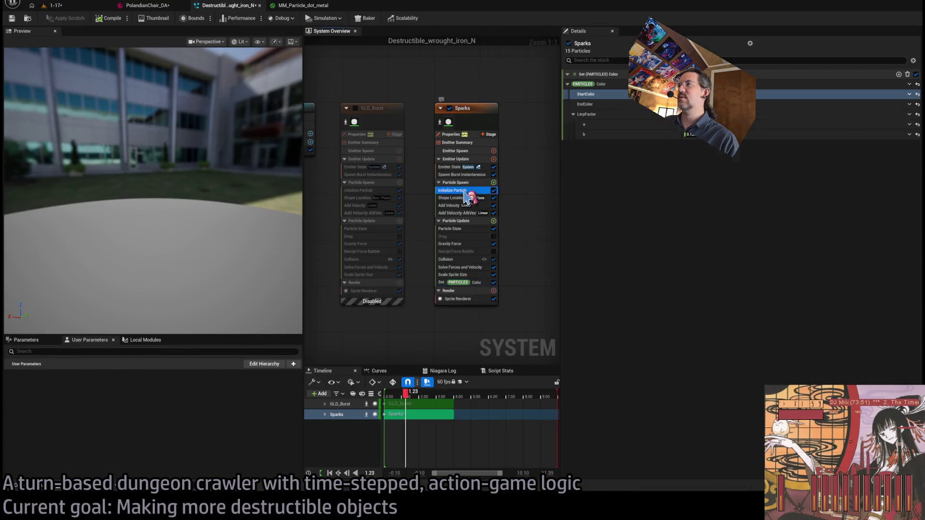
{"action": "left_click", "coordinate": [710, 163]}
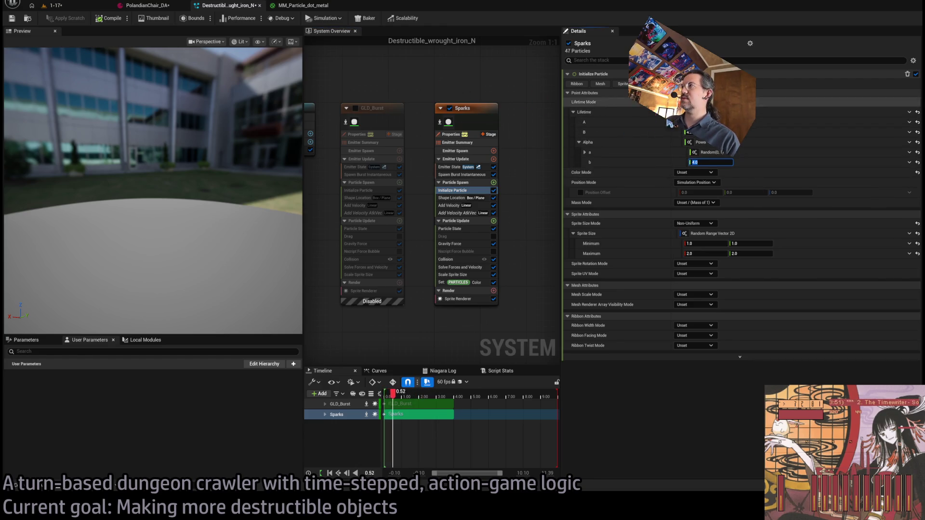
{"action": "left_click", "coordinate": [670, 122]}
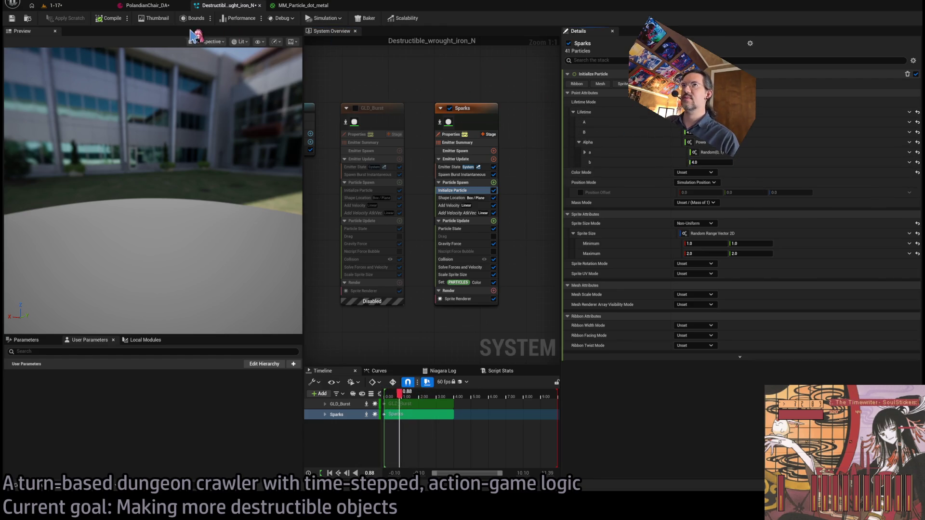
Play-test the sparks again, then select GLD_Burst's Add Velocity module in the Niagara system
{"action": "left_click", "coordinate": [84, 7]}
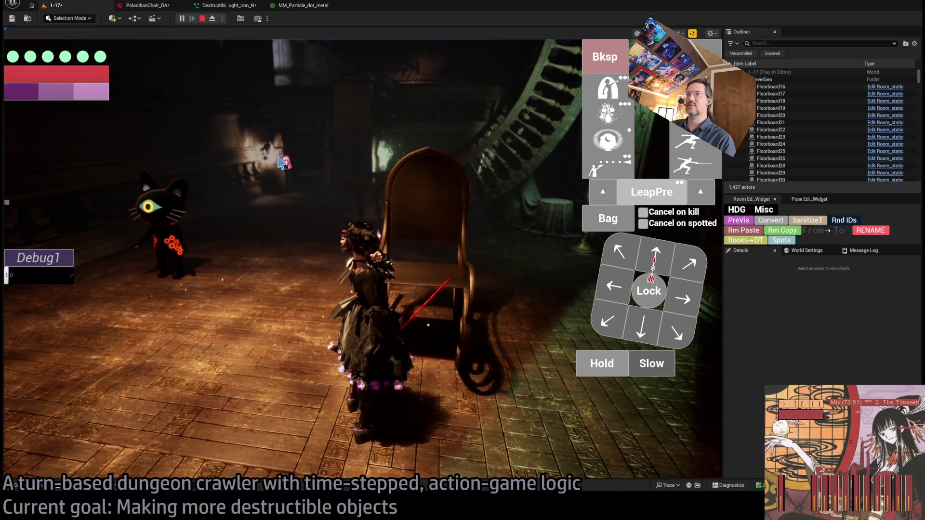
{"action": "left_click", "coordinate": [306, 5]}
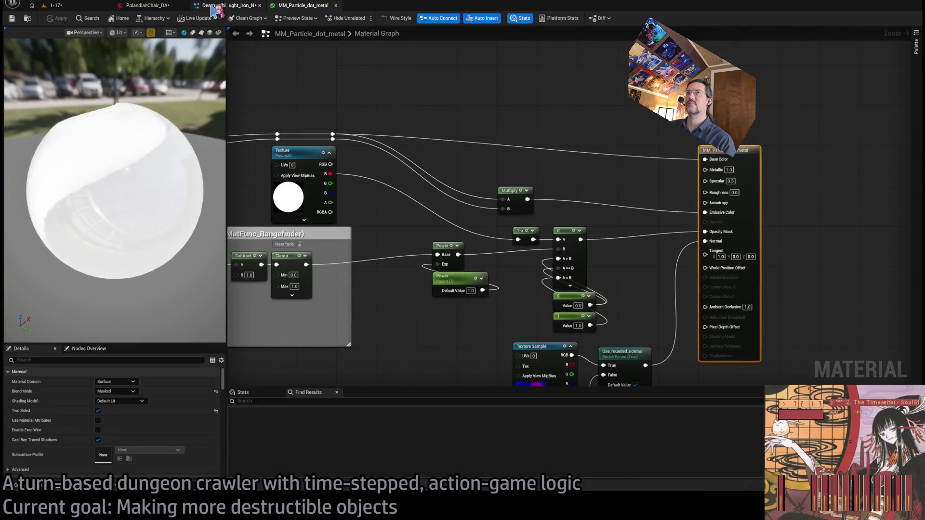
{"action": "left_click", "coordinate": [225, 6]}
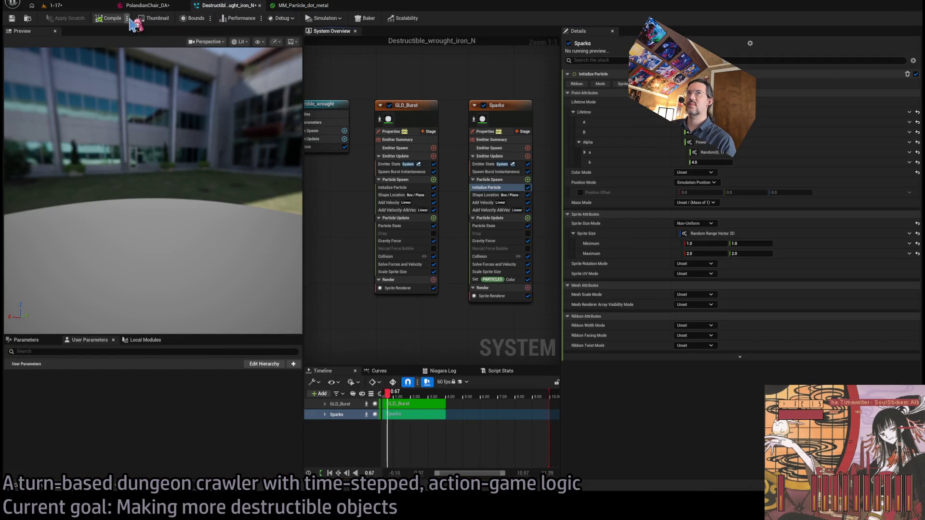
{"action": "left_click", "coordinate": [57, 6]}
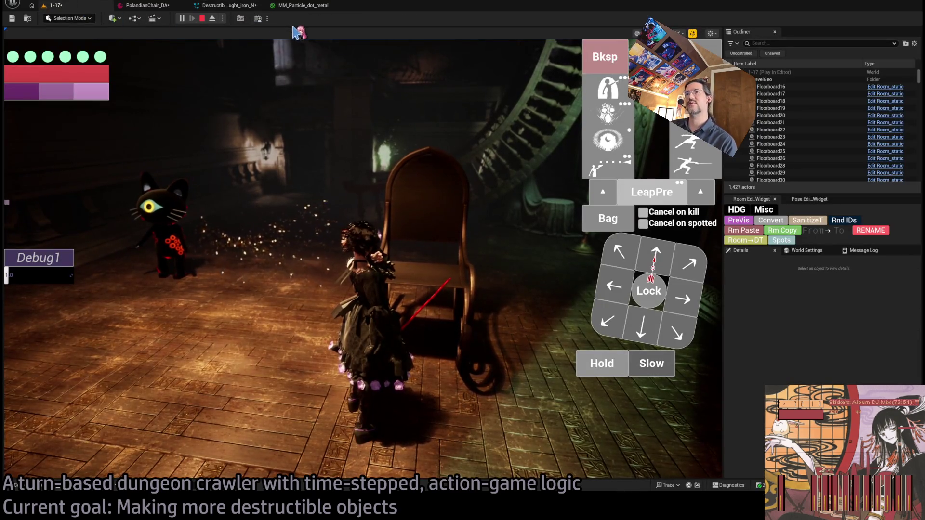
{"action": "left_click", "coordinate": [304, 6]}
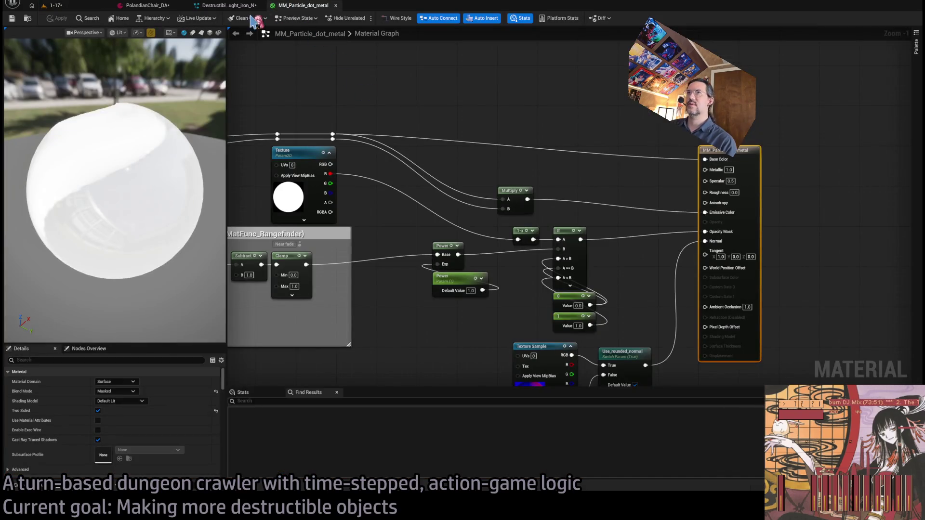
{"action": "left_click", "coordinate": [224, 6]}
{"action": "left_click", "coordinate": [423, 206]}
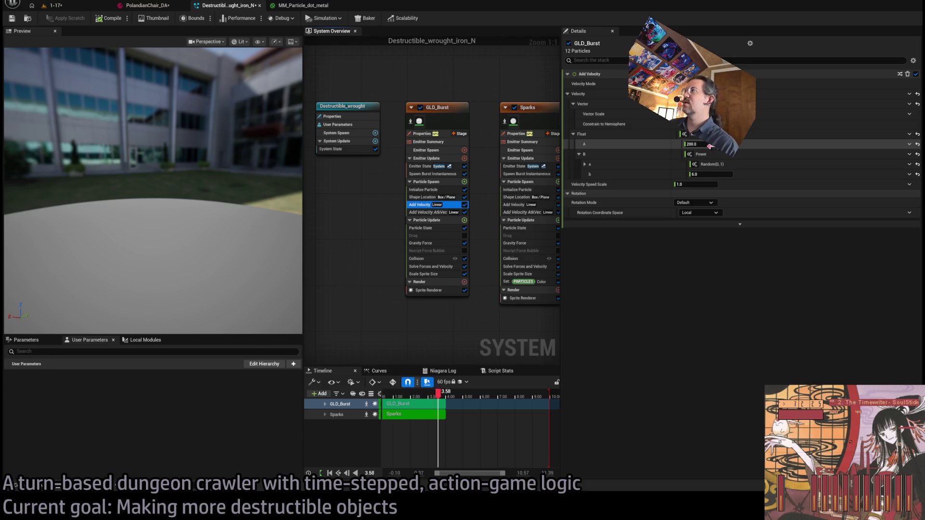
Keep GLD_Burst's Add Velocity Float A at 200.0 and compare it with Sparks' attack-direction velocity
{"action": "left_click", "coordinate": [711, 145]}
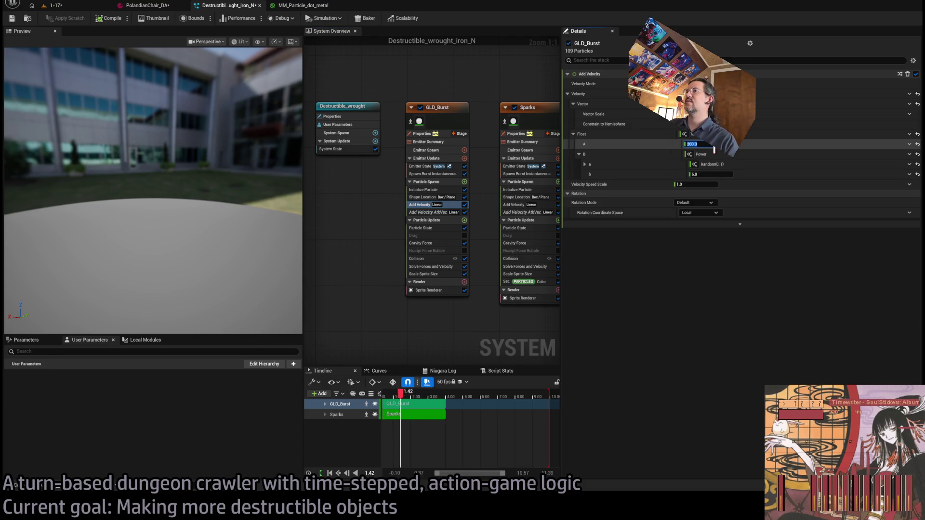
{"action": "key", "text": "Return"}
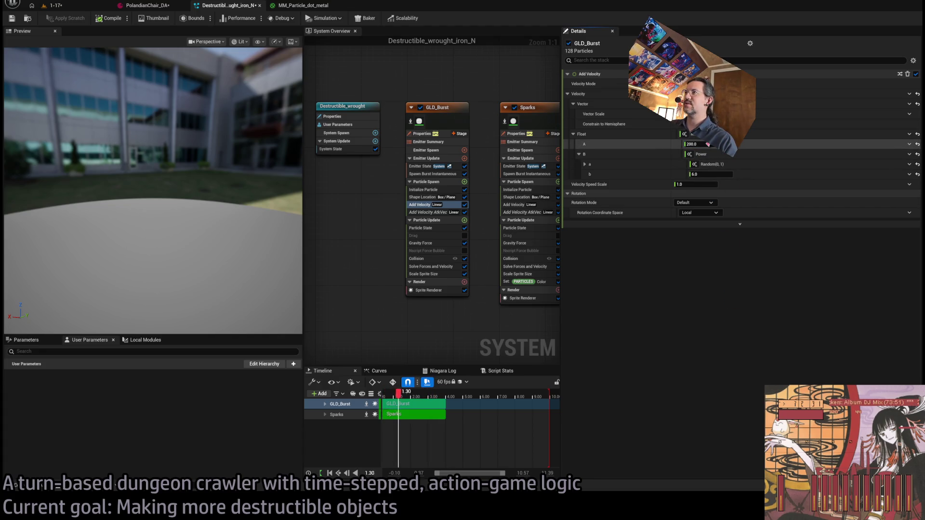
{"action": "left_click", "coordinate": [434, 213]}
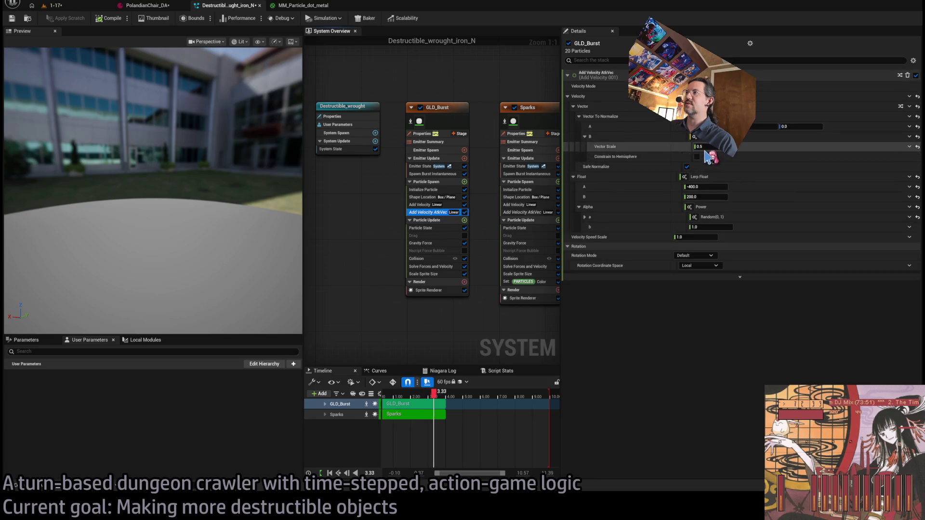
{"action": "left_click", "coordinate": [522, 213]}
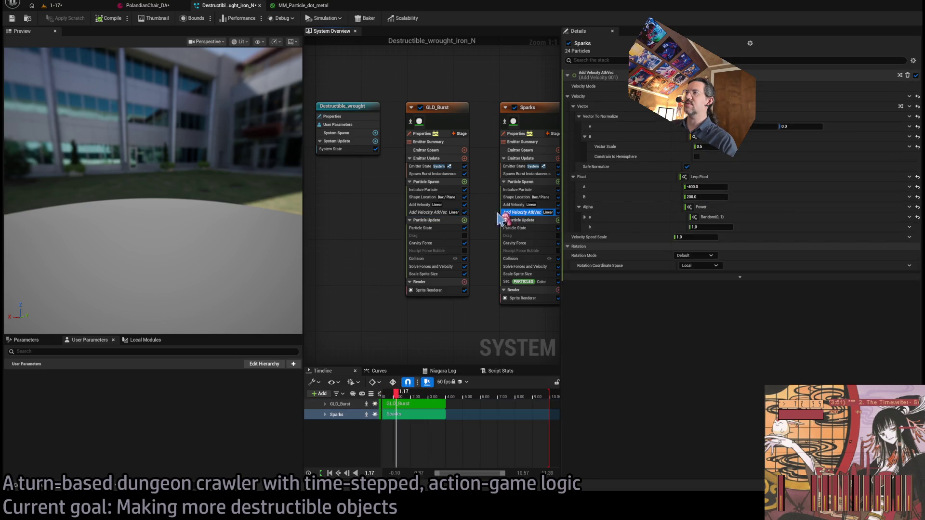
{"action": "left_click", "coordinate": [430, 213]}
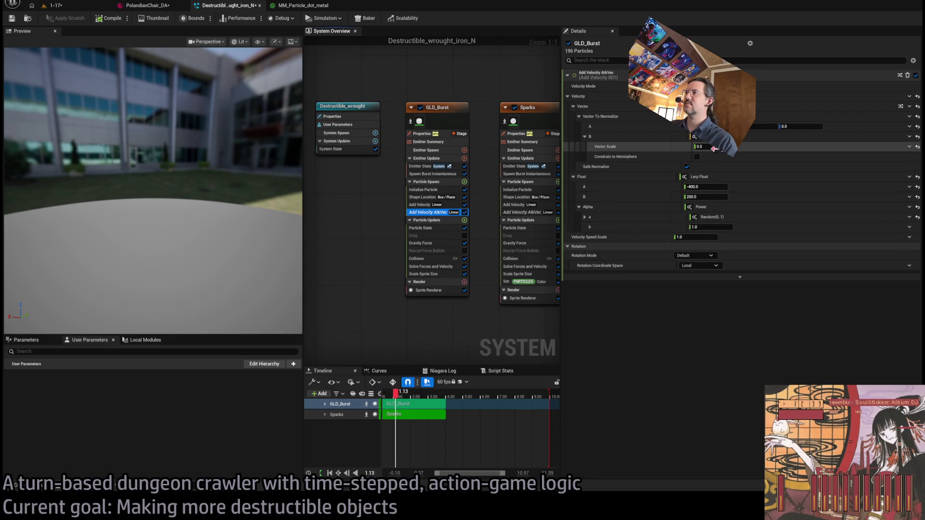
Review GLD_Burst's velocity vector and vector-to-normalize inputs for the -400 to 200 Power lerp
{"action": "left_click", "coordinate": [586, 138]}
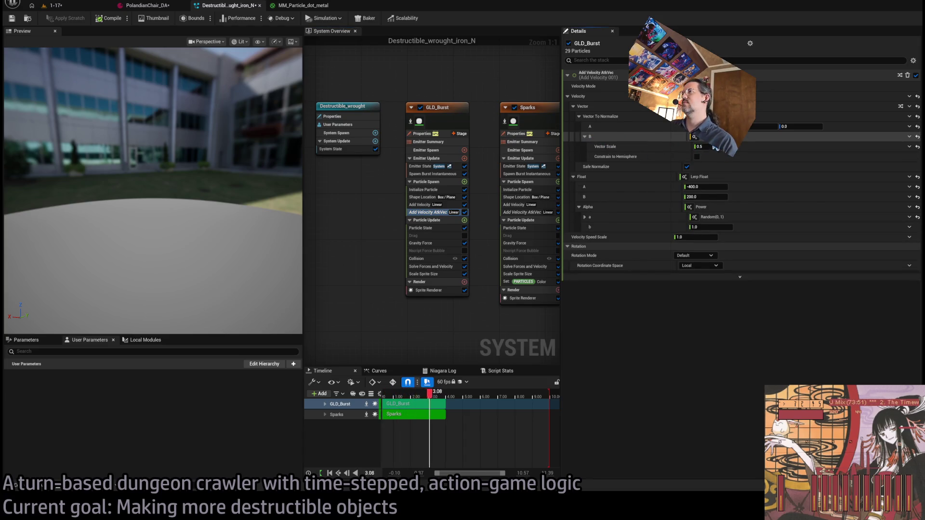
{"action": "left_click", "coordinate": [579, 116]}
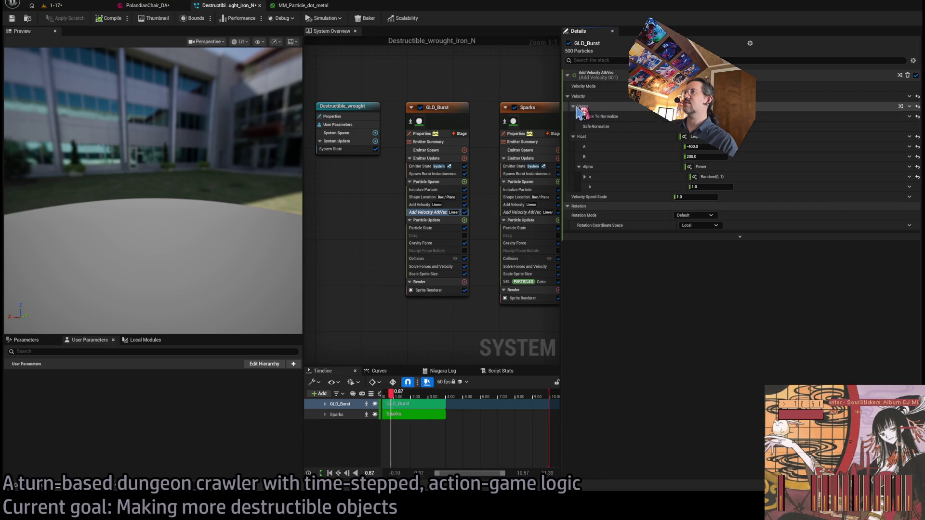
{"action": "left_click", "coordinate": [573, 106]}
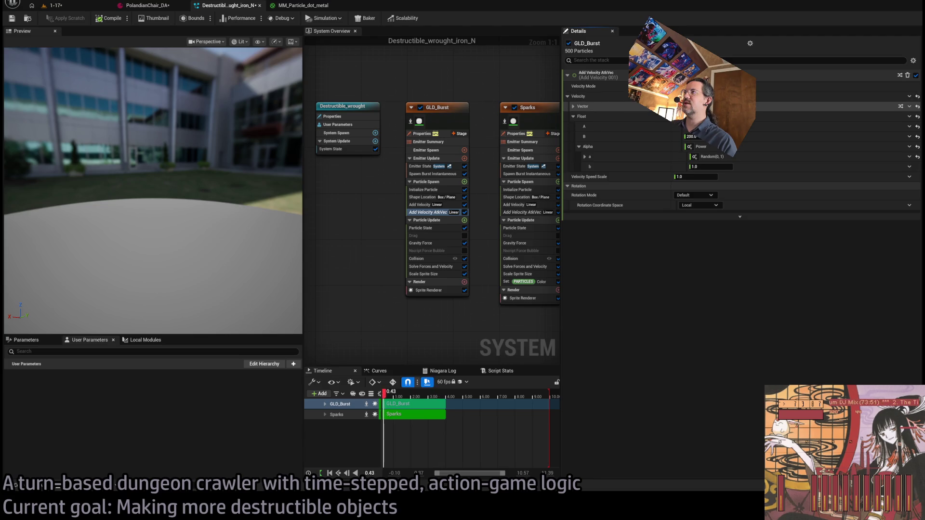
{"action": "left_click", "coordinate": [573, 106]}
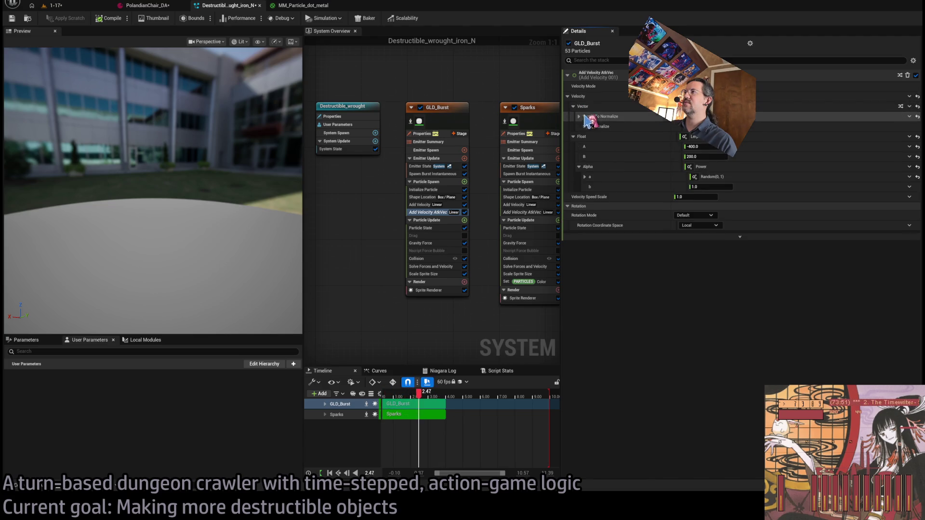
{"action": "left_click", "coordinate": [579, 116]}
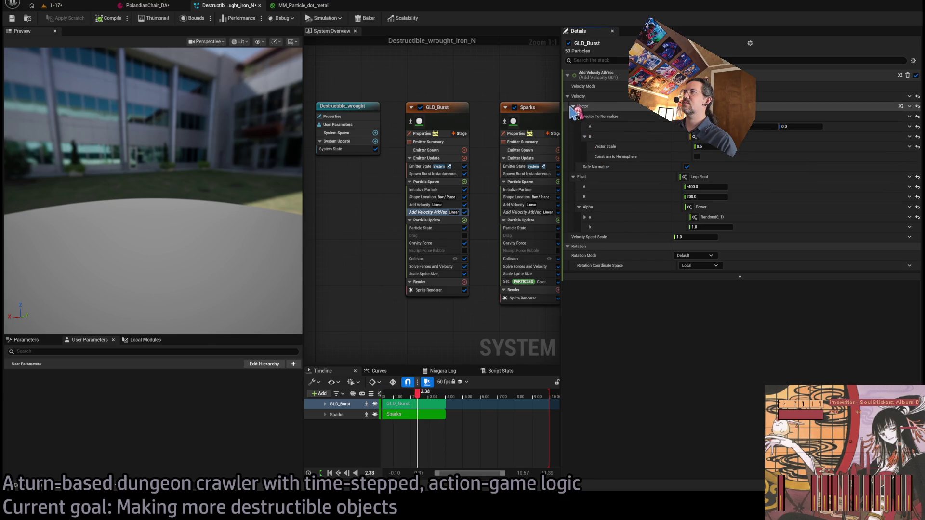
{"action": "left_click", "coordinate": [573, 106]}
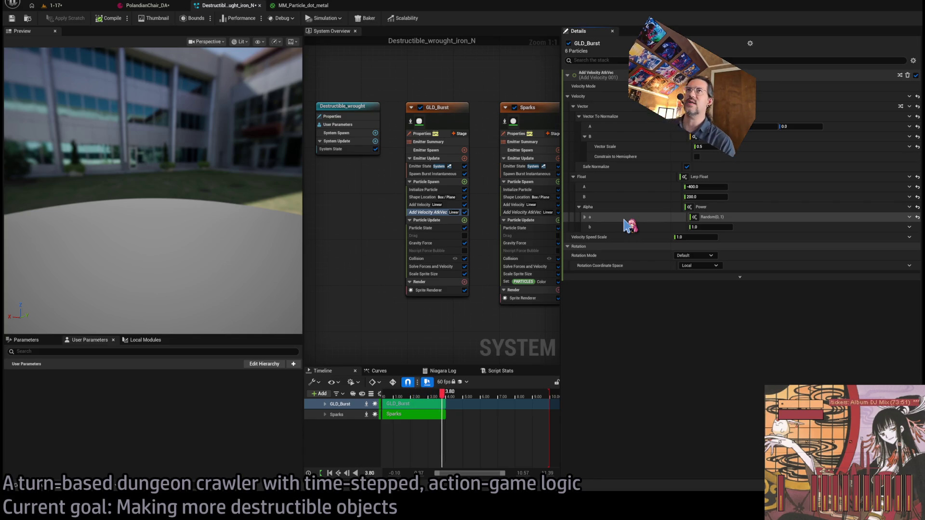
{"action": "left_click", "coordinate": [303, 6]}
{"action": "left_click", "coordinate": [226, 6]}
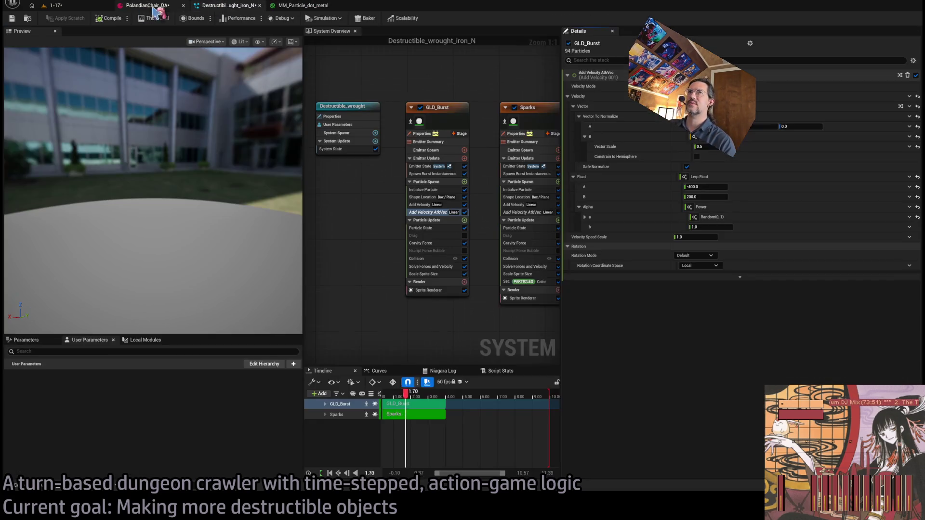
Stop the Play-in-Editor session in level 1-17 and close the PolandianChair_DA tab
{"action": "left_click", "coordinate": [139, 6]}
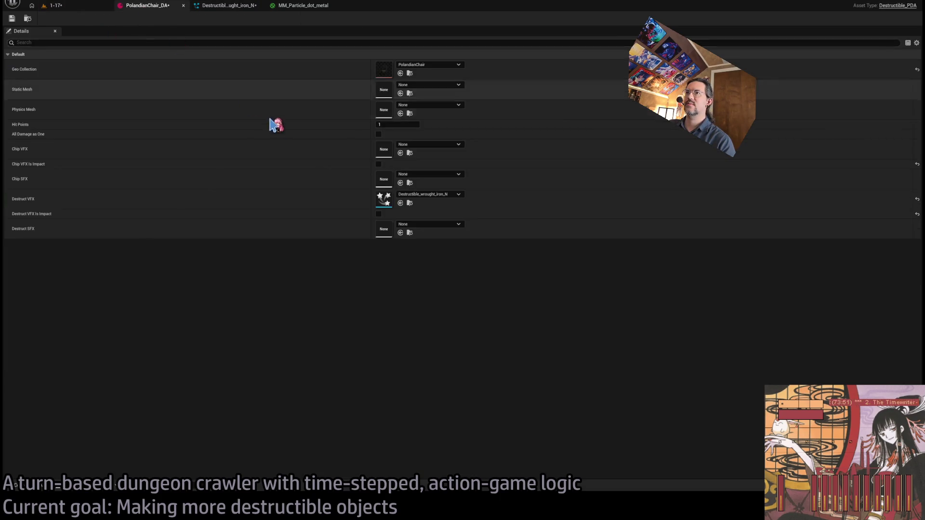
{"action": "left_click", "coordinate": [301, 6]}
{"action": "left_click", "coordinate": [55, 5]}
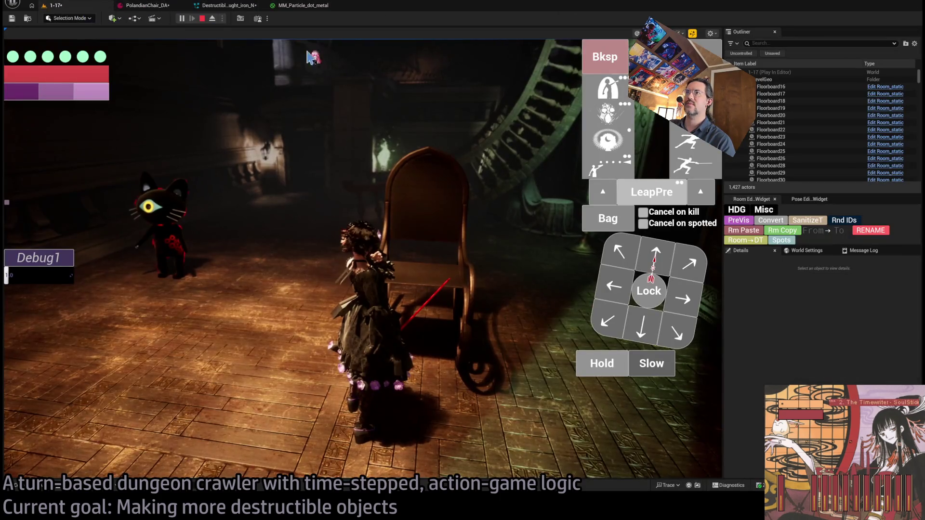
{"action": "left_click", "coordinate": [203, 19]}
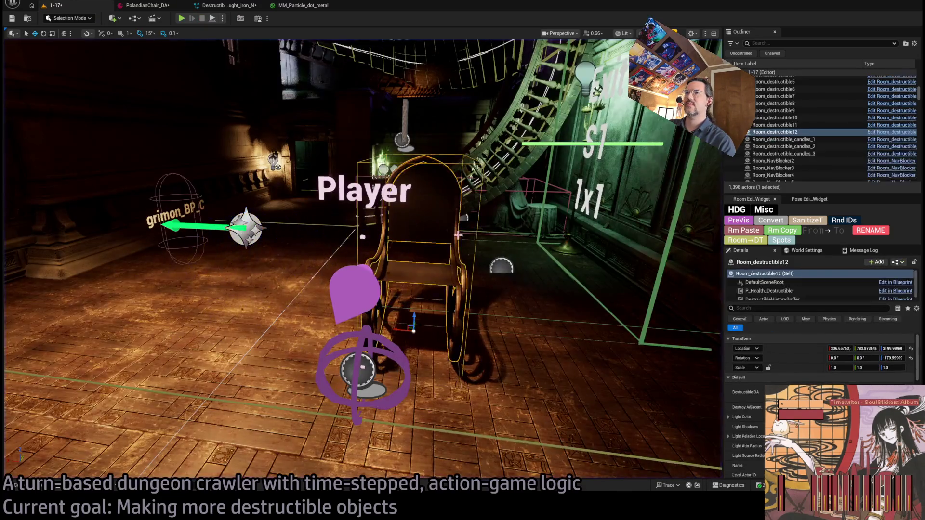
{"action": "left_click", "coordinate": [145, 6]}
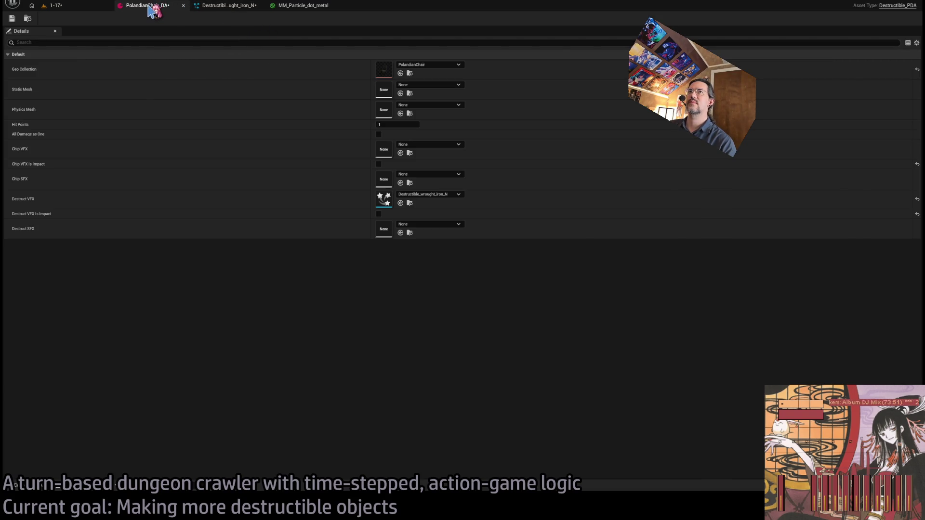
{"action": "middle_click", "coordinate": [151, 10]}
{"action": "left_click", "coordinate": [55, 5]}
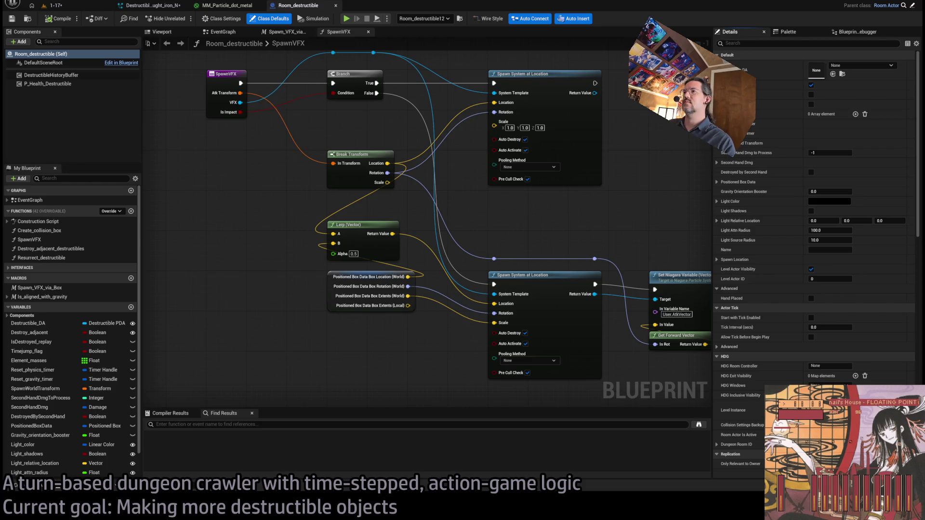
Inspect both Spawn System at Location nodes in SpawnVFX, then show the Spawn_VFX_via_Box macro
{"action": "left_click_drag", "start_coordinate": [489, 209], "coordinate": [462, 238]}
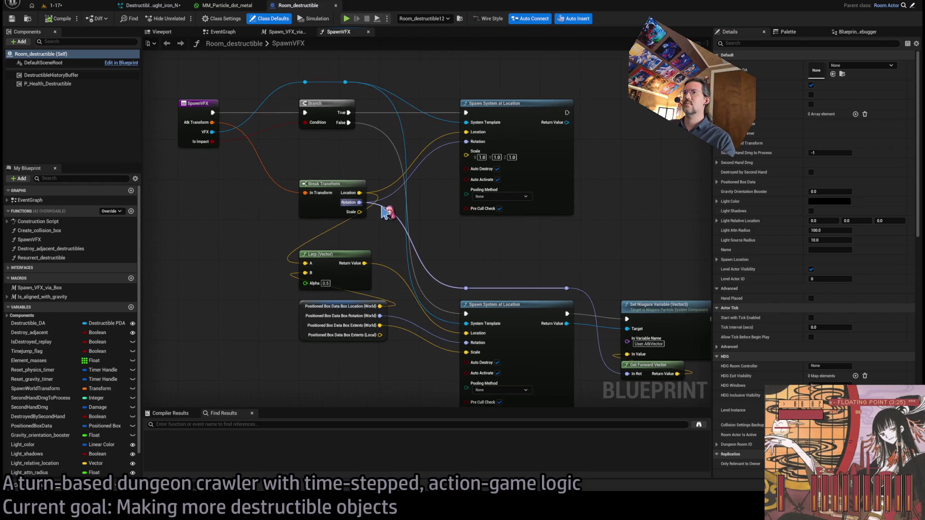
{"action": "left_click_drag", "start_coordinate": [537, 270], "coordinate": [462, 237]}
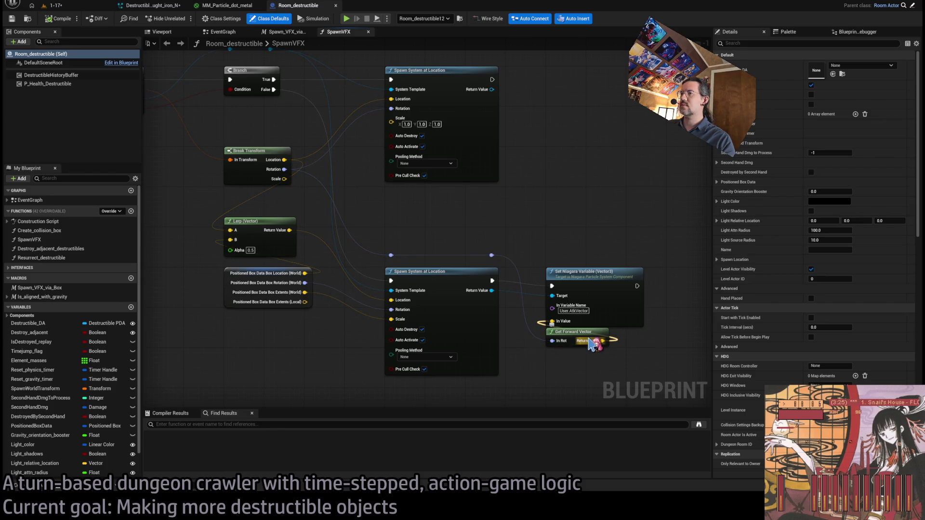
{"action": "left_click_drag", "start_coordinate": [195, 72], "coordinate": [304, 117]}
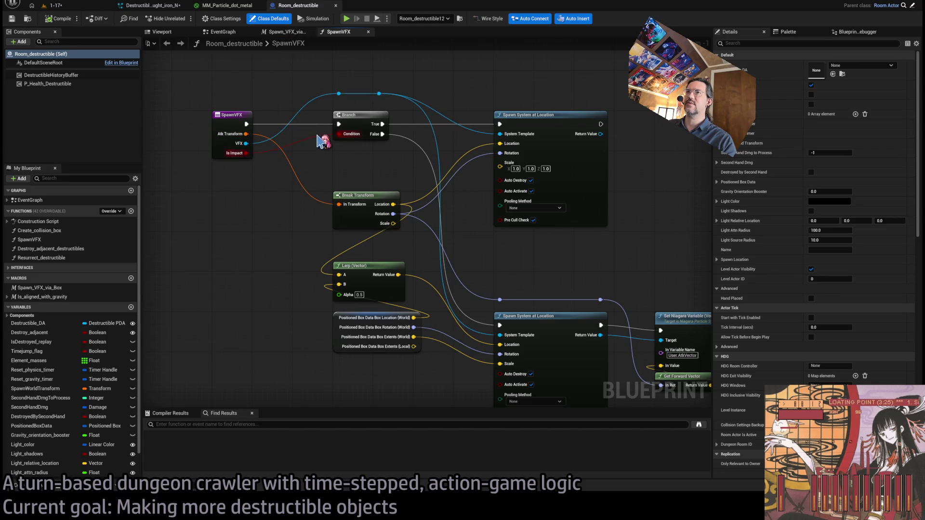
{"action": "left_click", "coordinate": [577, 172]}
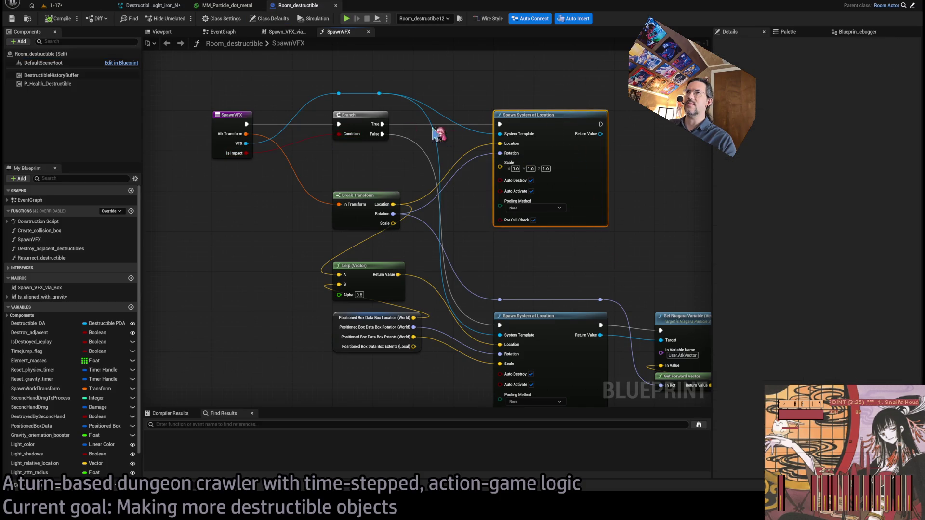
{"action": "mouse_move", "coordinate": [506, 260]}
{"action": "left_mouse_down"}
{"action": "mouse_move", "coordinate": [507, 225]}
{"action": "mouse_move", "coordinate": [429, 188]}
{"action": "left_mouse_up"}
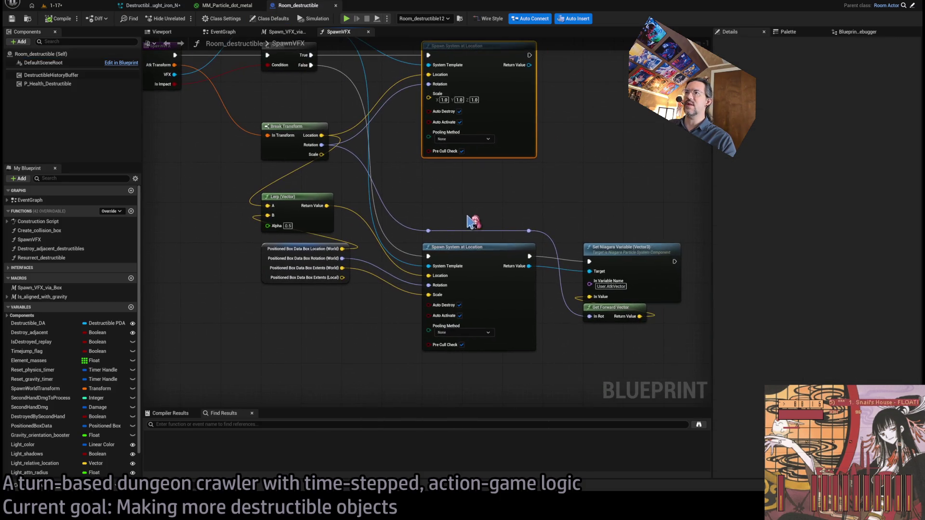
{"action": "left_click", "coordinate": [470, 247]}
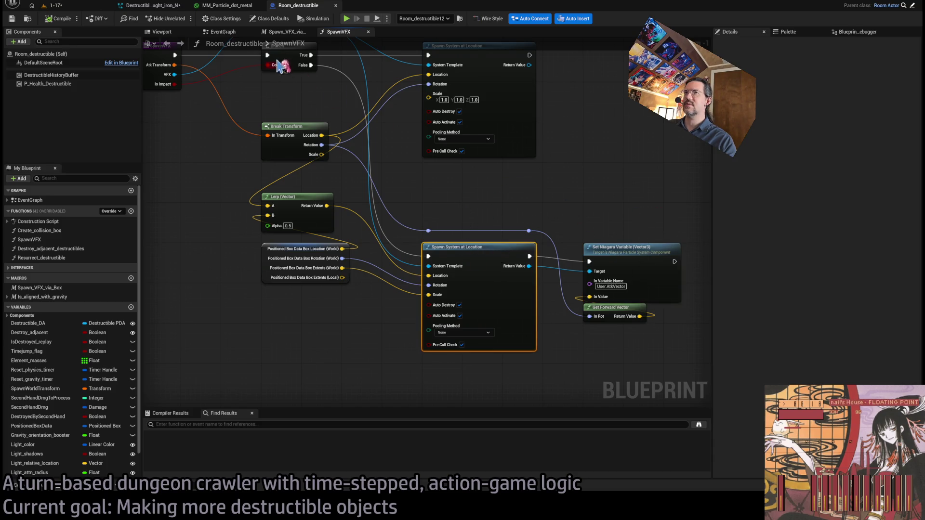
{"action": "left_click", "coordinate": [281, 33]}
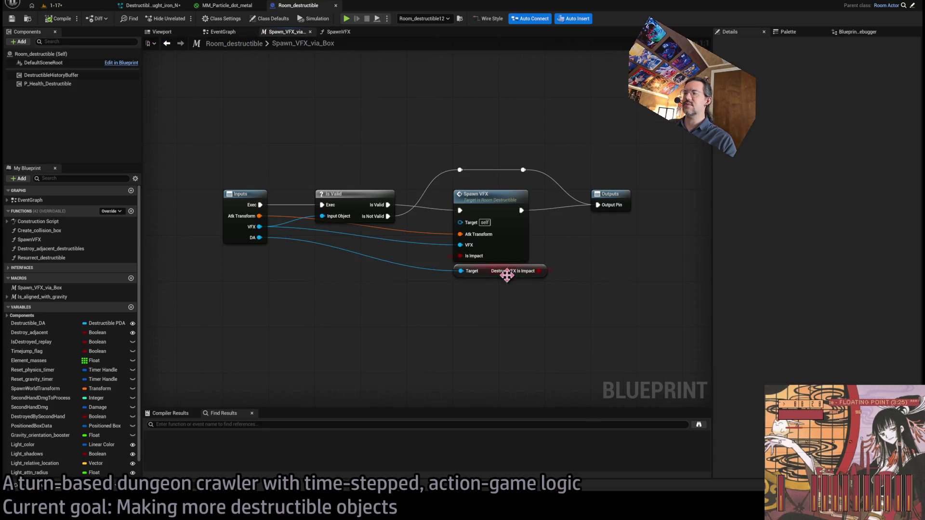
Open the PolandianChair_DA data asset from the 1-17 level's Destructible DA field
{"action": "left_click", "coordinate": [167, 6]}
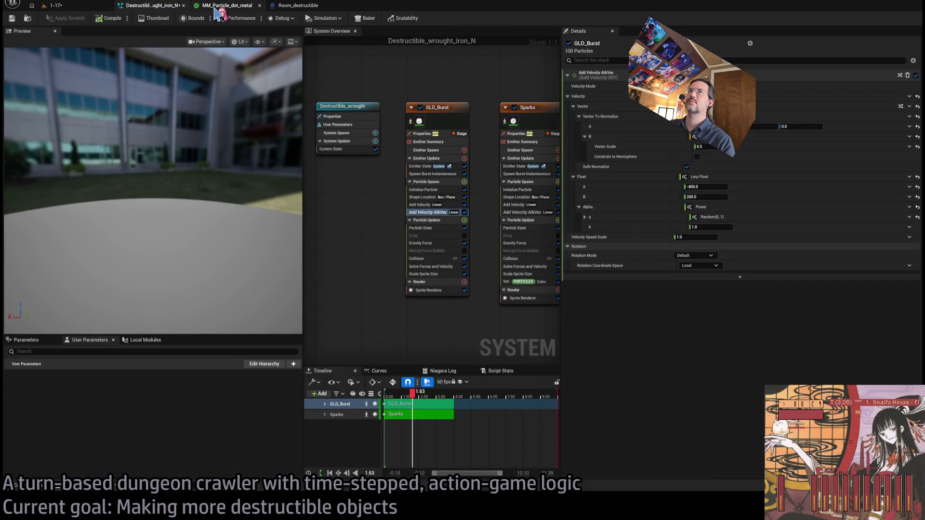
{"action": "left_click", "coordinate": [56, 6]}
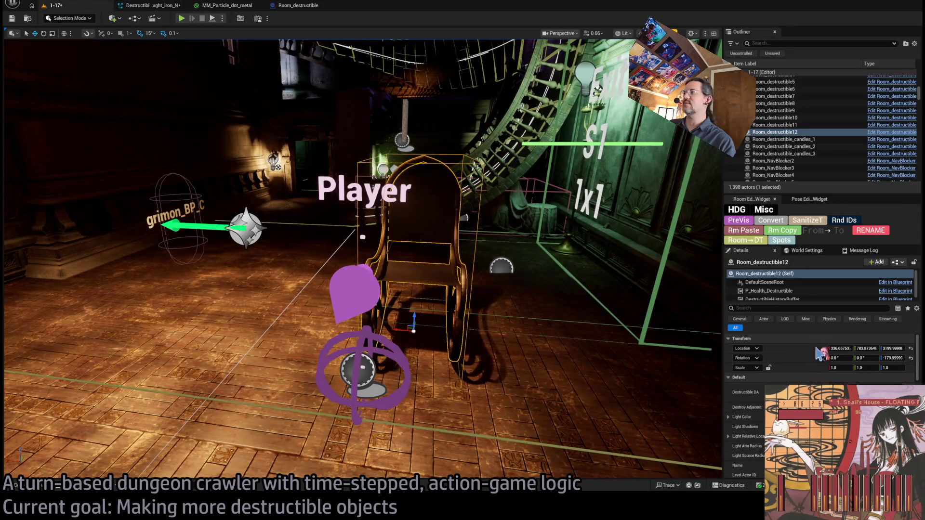
{"action": "double_click", "coordinate": [779, 393]}
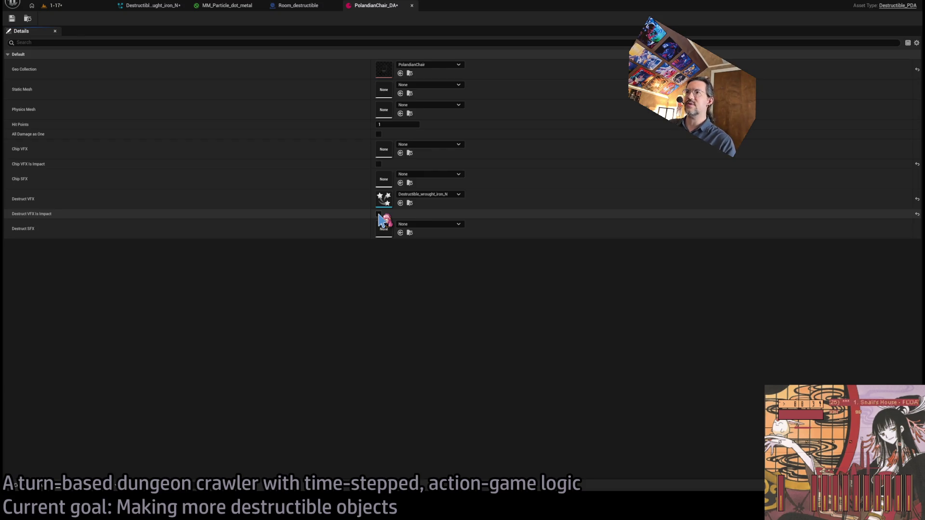
Look over Room_destructible, PolandianChair_DA and MM_Particle_dot_metal, ending on Destructible_wrought_iron_N
{"action": "left_click", "coordinate": [297, 6]}
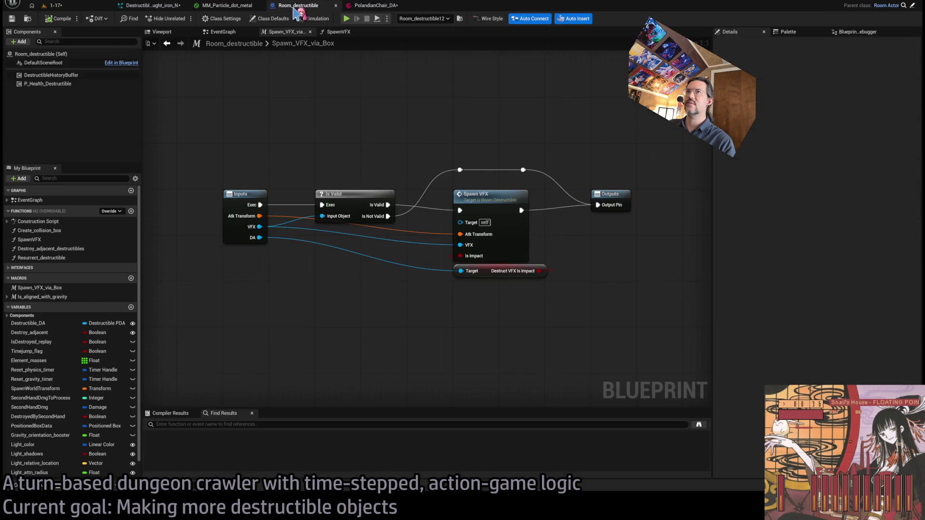
{"action": "left_click", "coordinate": [375, 7]}
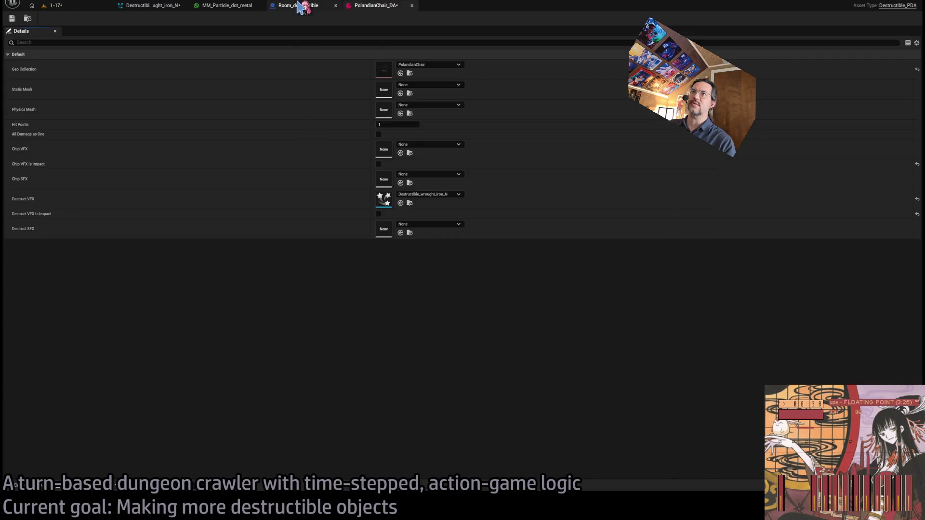
{"action": "left_click", "coordinate": [299, 6]}
{"action": "left_click", "coordinate": [252, 7]}
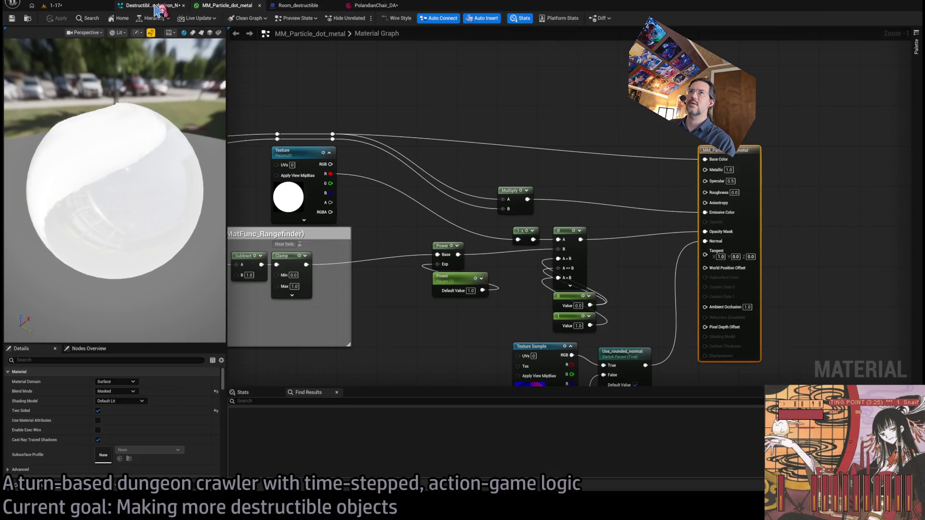
{"action": "left_click", "coordinate": [158, 7]}
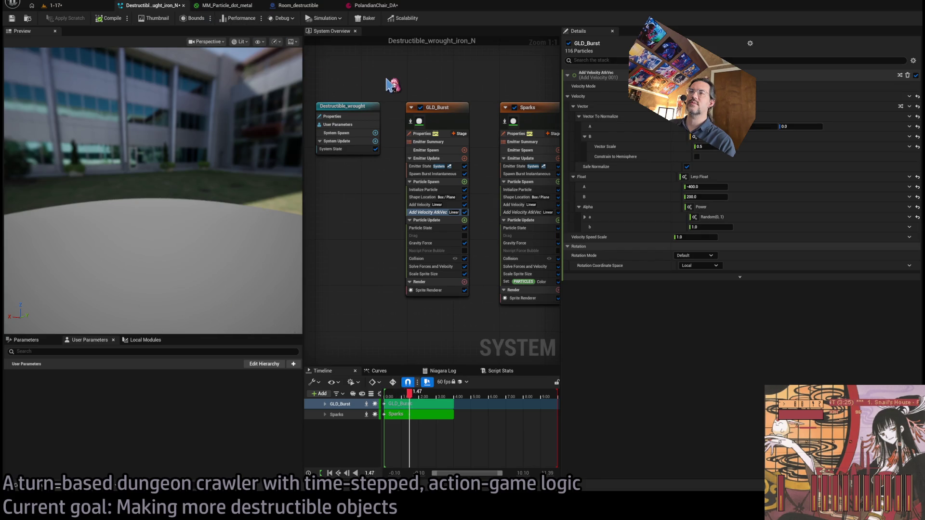
Narrow the preview column in the Destructible_wrought_iron_N Niagara editor
{"action": "left_click_drag", "start_coordinate": [304, 87], "coordinate": [240, 87]}
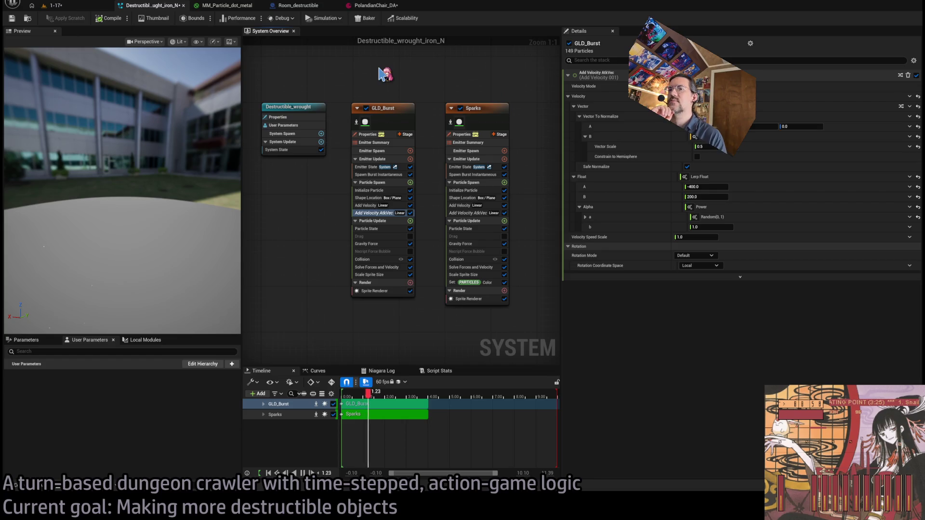
{"action": "left_click", "coordinate": [384, 5]}
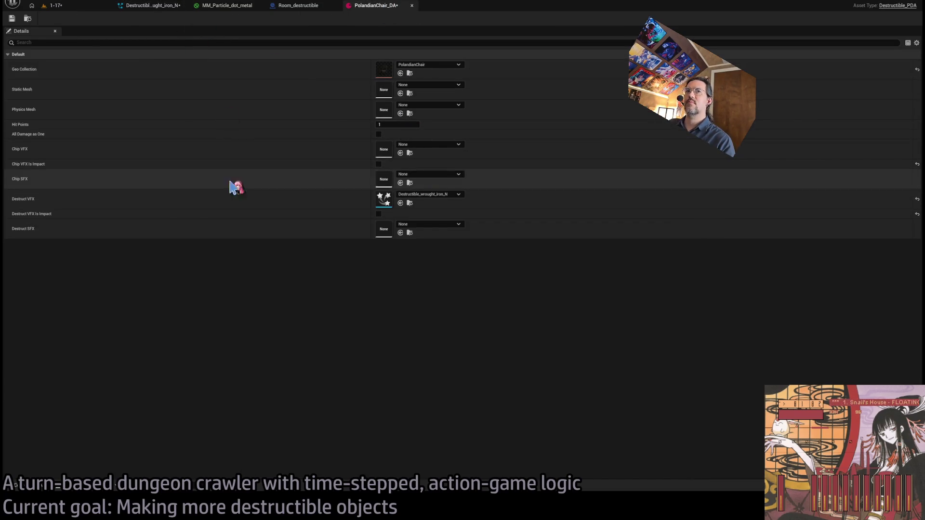
{"action": "left_click", "coordinate": [154, 6]}
Inspect the Particle Color and Texture nodes in the MM_Particle_dot_metal material
{"action": "left_click", "coordinate": [228, 6]}
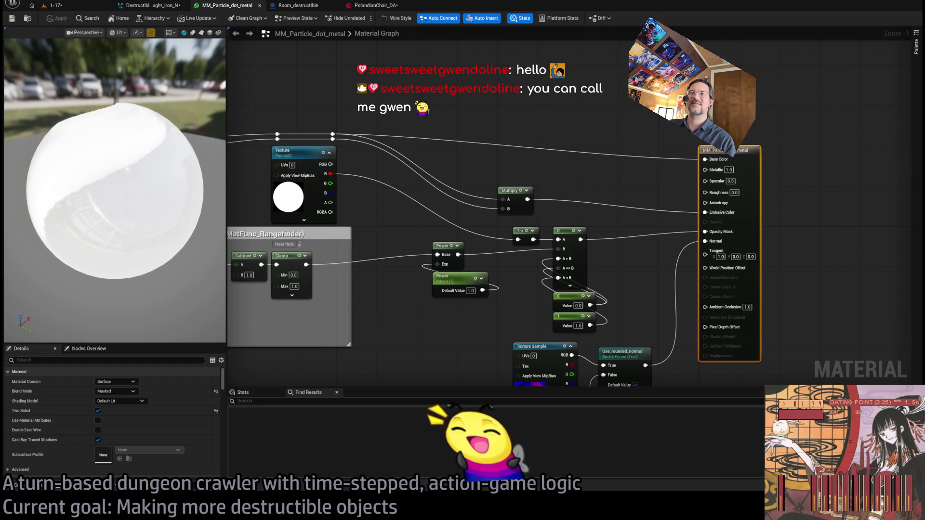
{"action": "mouse_move", "coordinate": [441, 236]}
{"action": "left_mouse_down"}
{"action": "mouse_move", "coordinate": [610, 196]}
{"action": "mouse_move", "coordinate": [533, 183]}
{"action": "mouse_move", "coordinate": [380, 183]}
{"action": "left_mouse_up"}
{"action": "scroll", "coordinate": [574, 187], "scroll_direction": "up", "scroll_amount": 2}
Check PolandianChair_DA, then bring up Room_destructible's Spawn_VFX_via_Box macro graph
{"action": "left_click", "coordinate": [375, 6]}
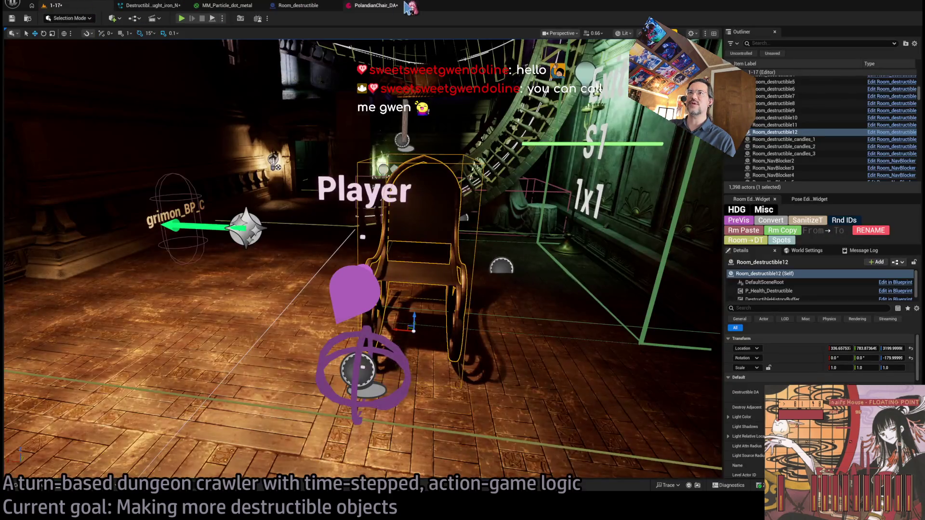
{"action": "left_click", "coordinate": [376, 6]}
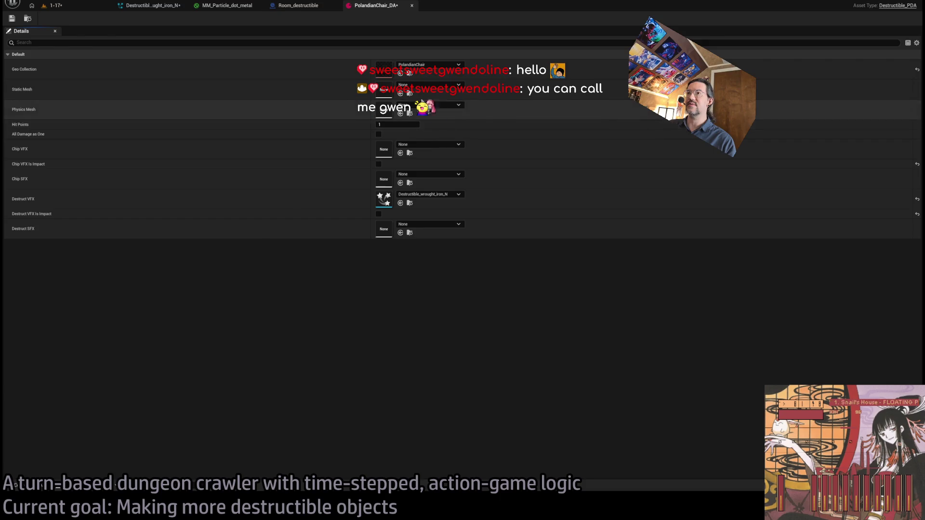
{"action": "left_click", "coordinate": [308, 6]}
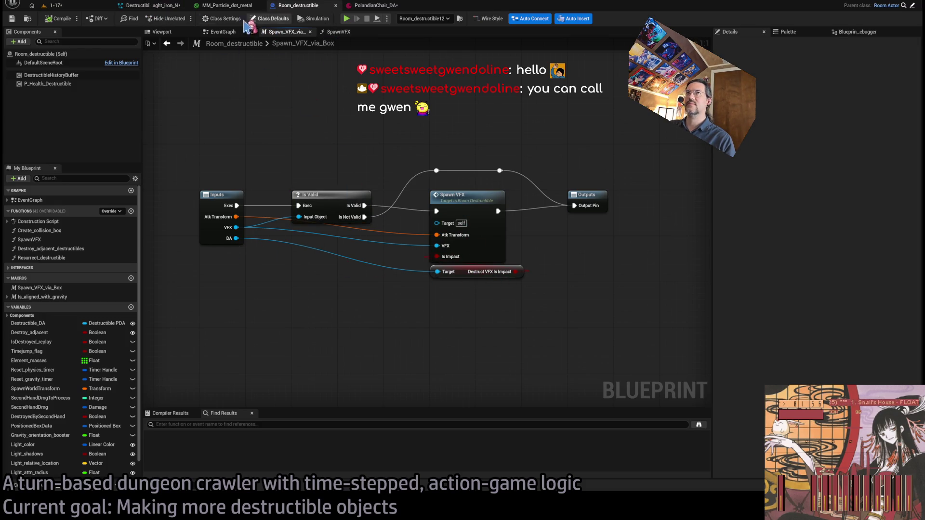
Close the Spawn_VFX_via_Box macro graph and return to Room_destructible's SpawnVFX graph
{"action": "left_click", "coordinate": [374, 6]}
{"action": "left_click", "coordinate": [308, 5]}
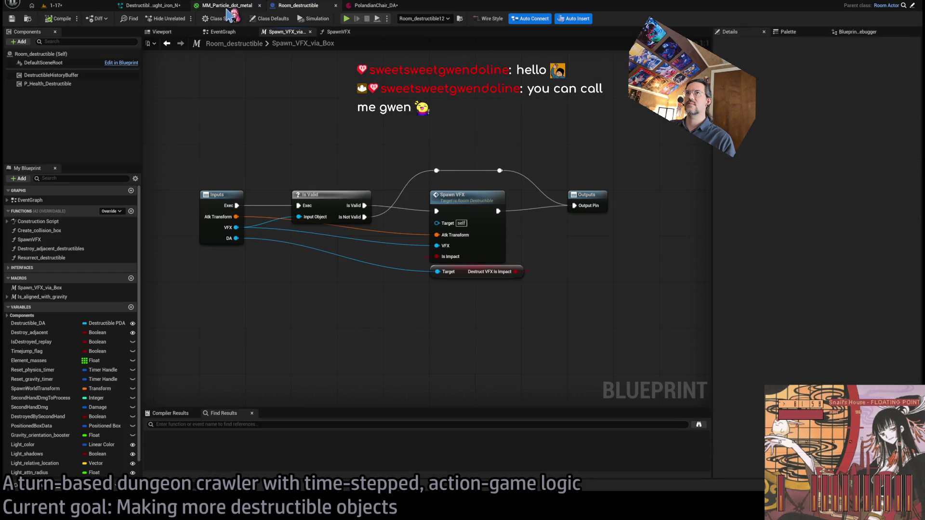
{"action": "left_click", "coordinate": [227, 6]}
{"action": "left_click", "coordinate": [299, 5]}
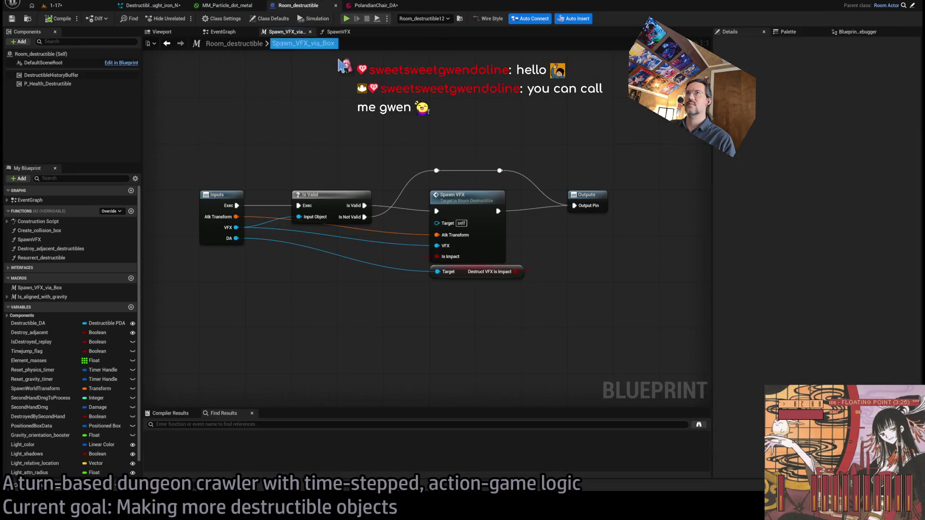
{"action": "middle_click", "coordinate": [292, 33]}
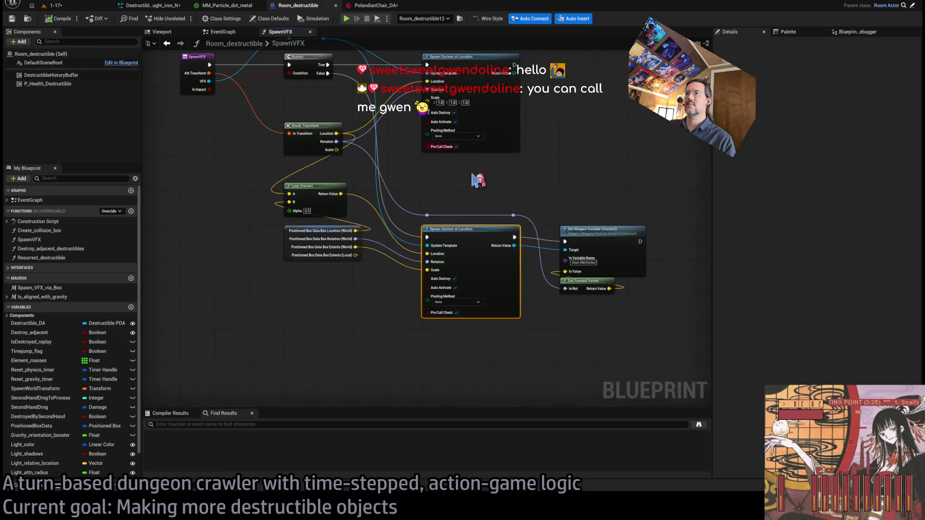
{"action": "scroll", "coordinate": [479, 189], "scroll_direction": "down", "scroll_amount": 1}
{"action": "scroll", "coordinate": [479, 215], "scroll_direction": "up", "scroll_amount": 2}
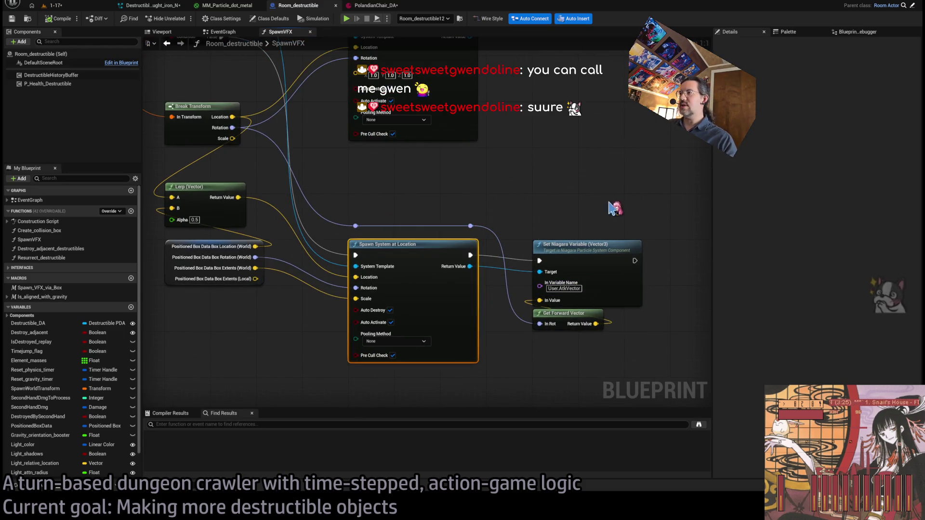
{"action": "left_click", "coordinate": [378, 5]}
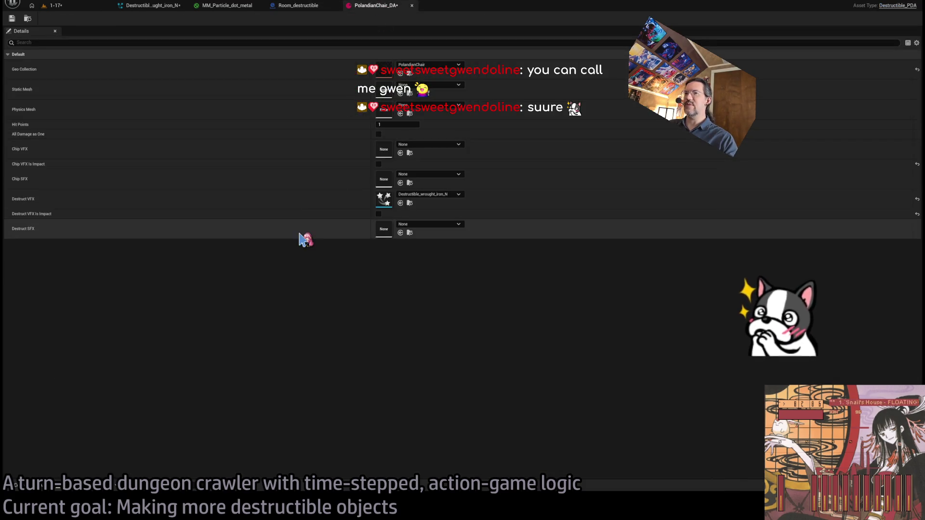
{"action": "left_click", "coordinate": [221, 6]}
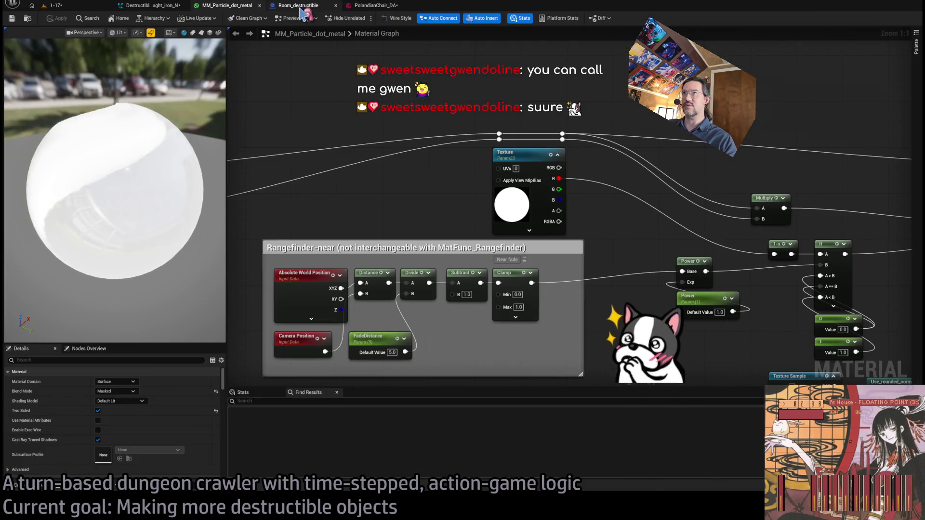
{"action": "left_click", "coordinate": [297, 6]}
Add a vector user parameter named AtkVector to Destructible_wrought_iron_N
{"action": "left_click", "coordinate": [136, 7]}
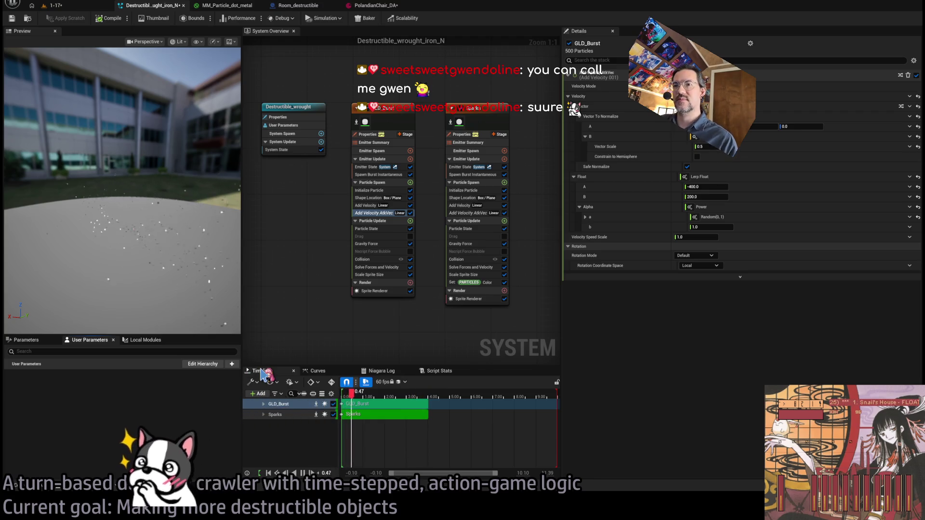
{"action": "left_click", "coordinate": [232, 364]}
{"action": "type", "text": "AtkVector"}
{"action": "key", "text": "Return"}
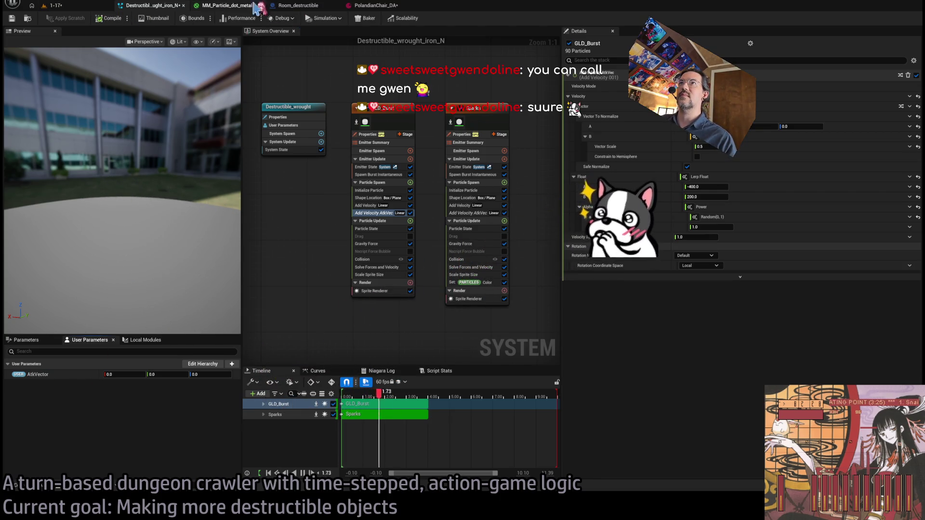
Recheck the SpawnVFX blueprint graph, then switch to the 1-17 level
{"action": "left_click", "coordinate": [298, 5]}
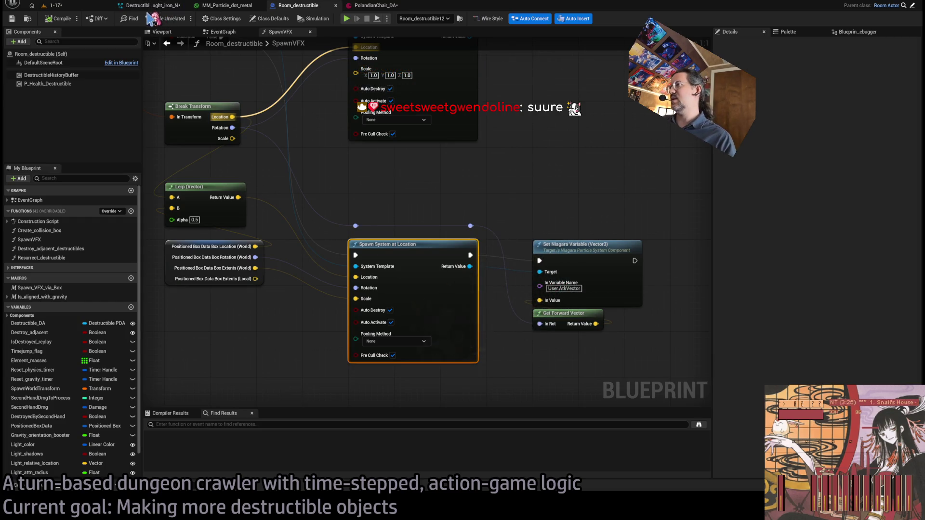
{"action": "left_click", "coordinate": [149, 5]}
{"action": "left_click", "coordinate": [54, 5]}
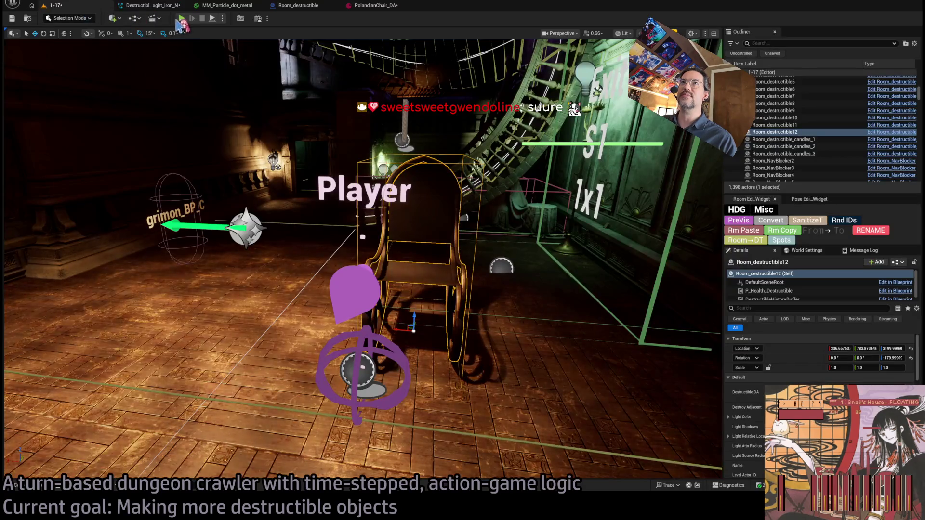
Start Play in Editor, run the first turns, and widen the game view
{"action": "key", "text": "alt+p"}
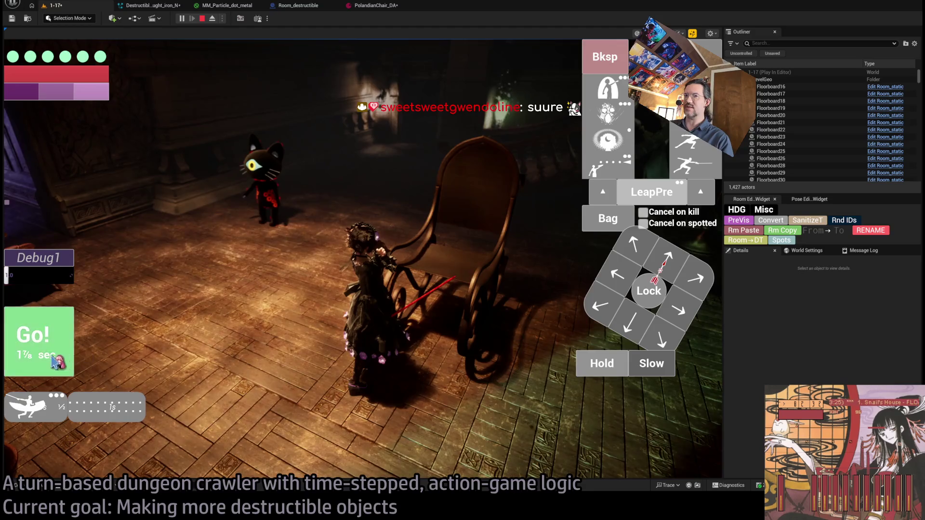
{"action": "left_click", "coordinate": [53, 358]}
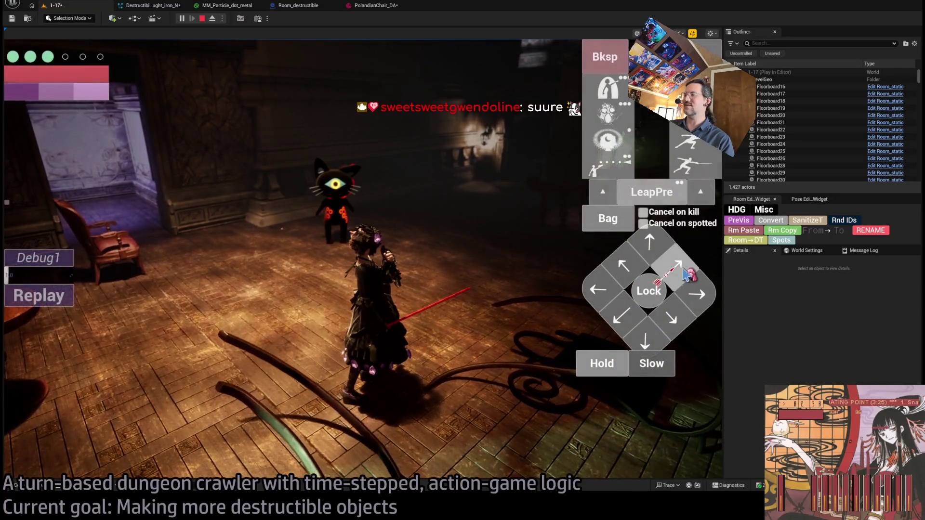
{"action": "left_click", "coordinate": [690, 275]}
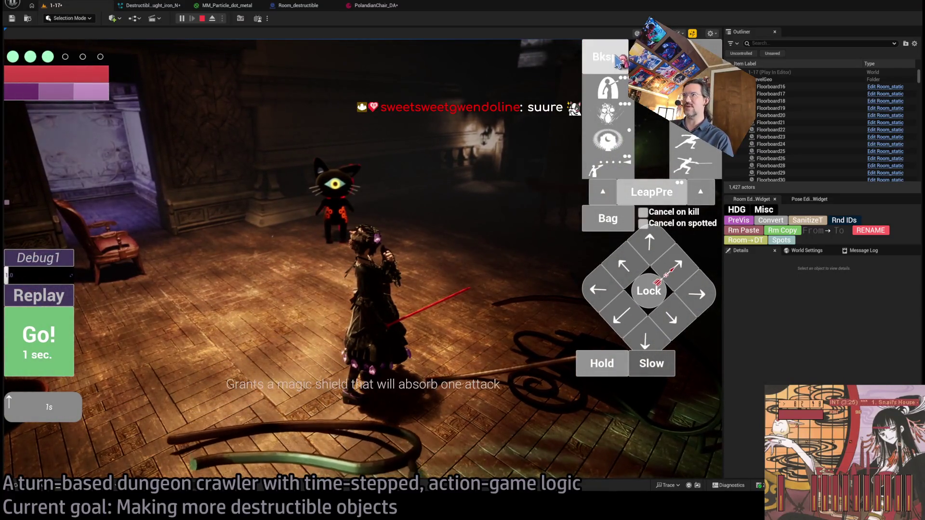
{"action": "left_click_drag", "start_coordinate": [723, 293], "coordinate": [503, 283]}
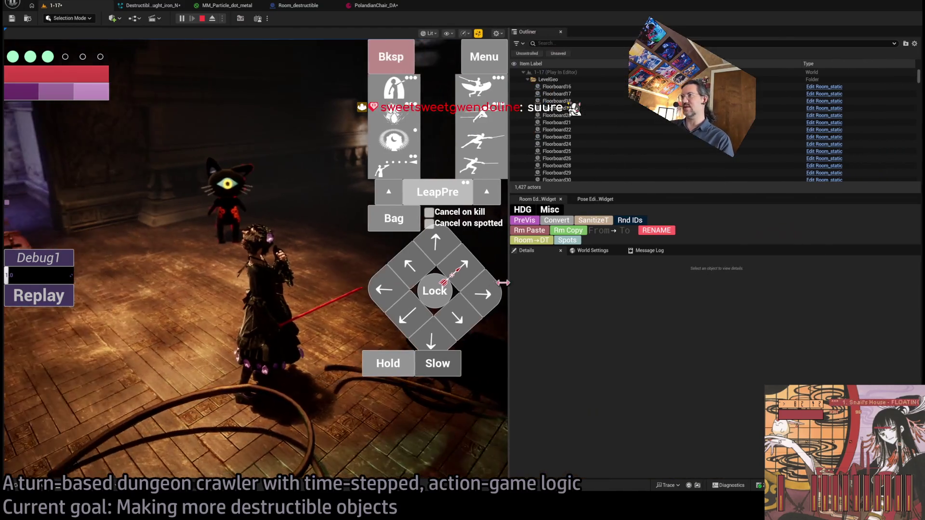
{"action": "left_click", "coordinate": [291, 296]}
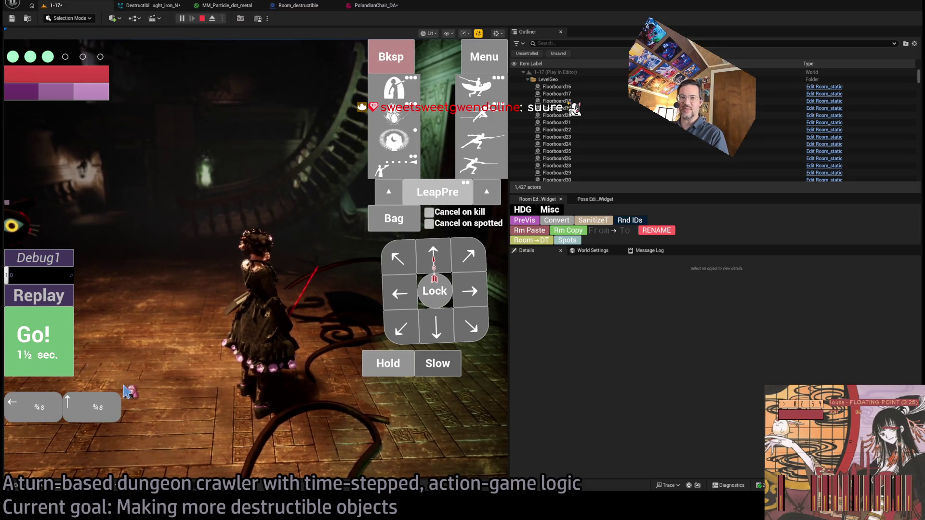
{"action": "left_click", "coordinate": [61, 334]}
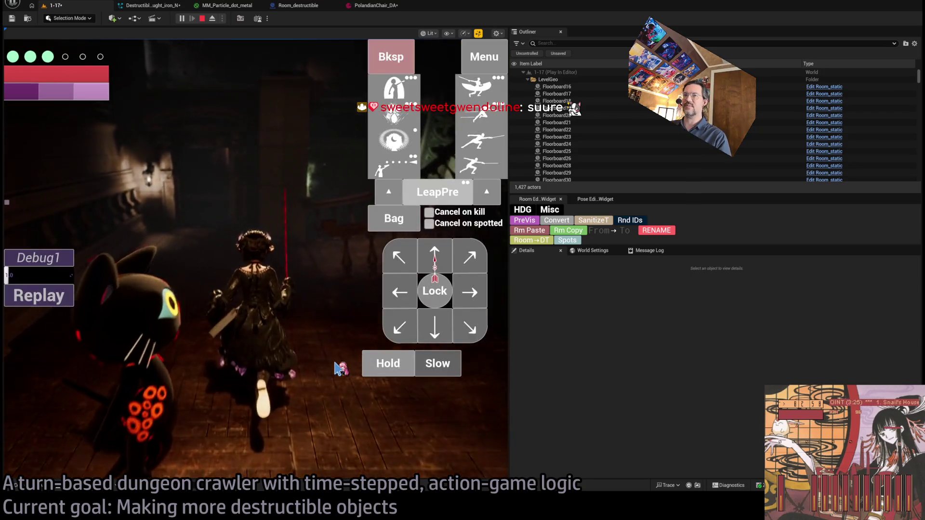
Lock onto the black cat and run queued moves and an attack toward it
{"action": "left_click", "coordinate": [435, 291]}
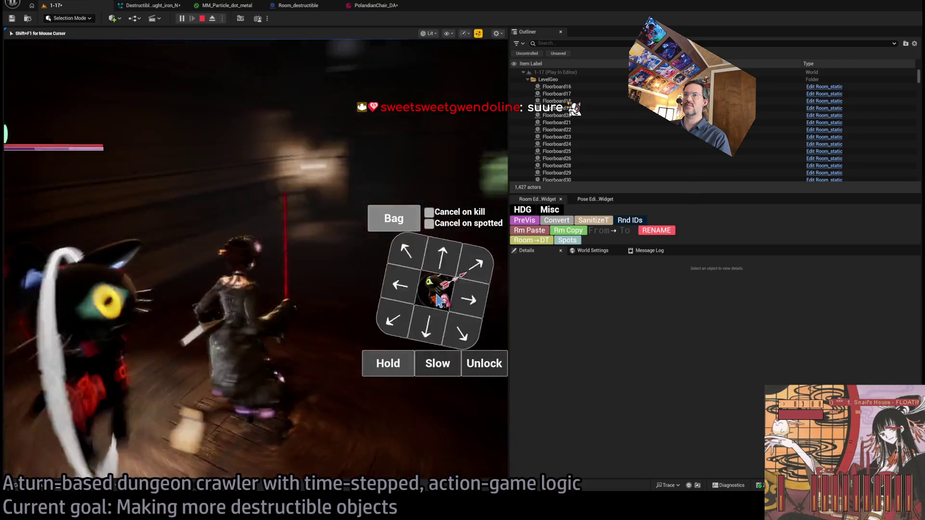
{"action": "left_click", "coordinate": [437, 337]}
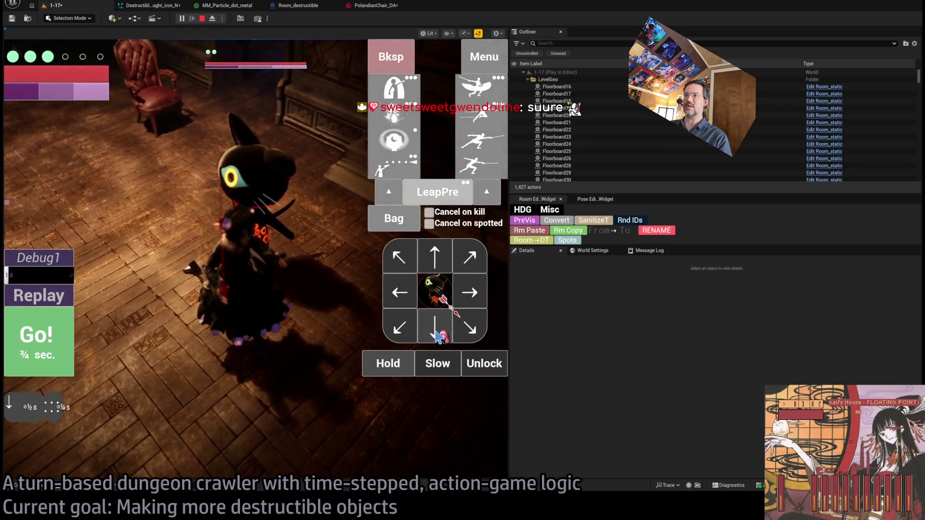
{"action": "left_click", "coordinate": [47, 348]}
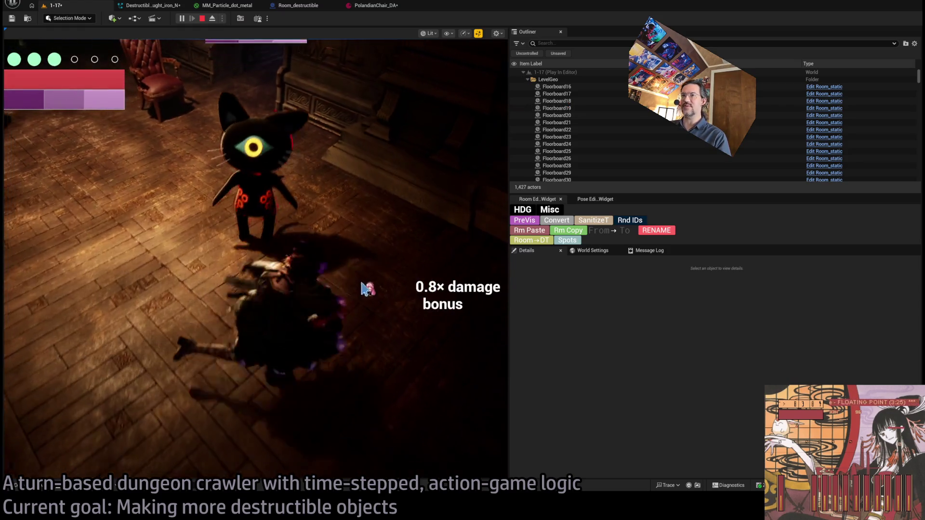
{"action": "left_click", "coordinate": [435, 289]}
{"action": "left_click", "coordinate": [435, 290]}
{"action": "left_click", "coordinate": [43, 337]}
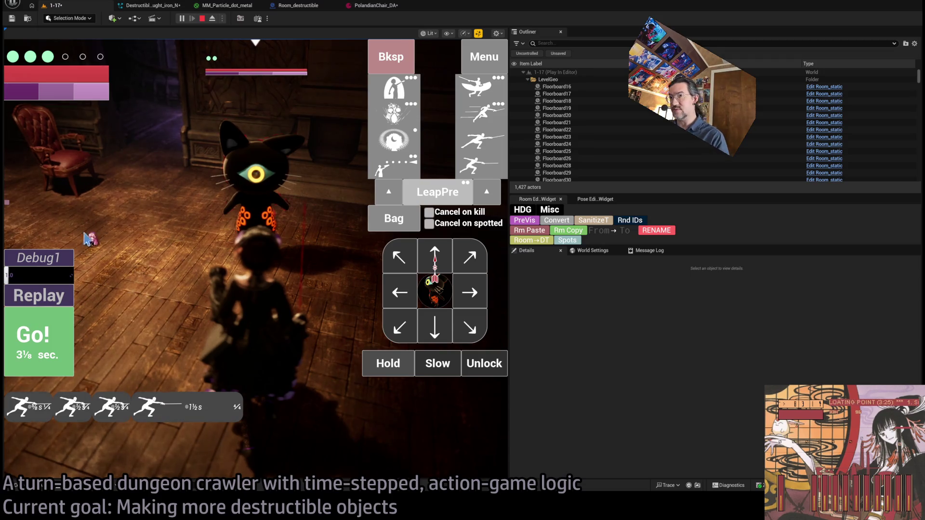
Run another attack turn, then queue forward and up-left moves
{"action": "left_click", "coordinate": [38, 338]}
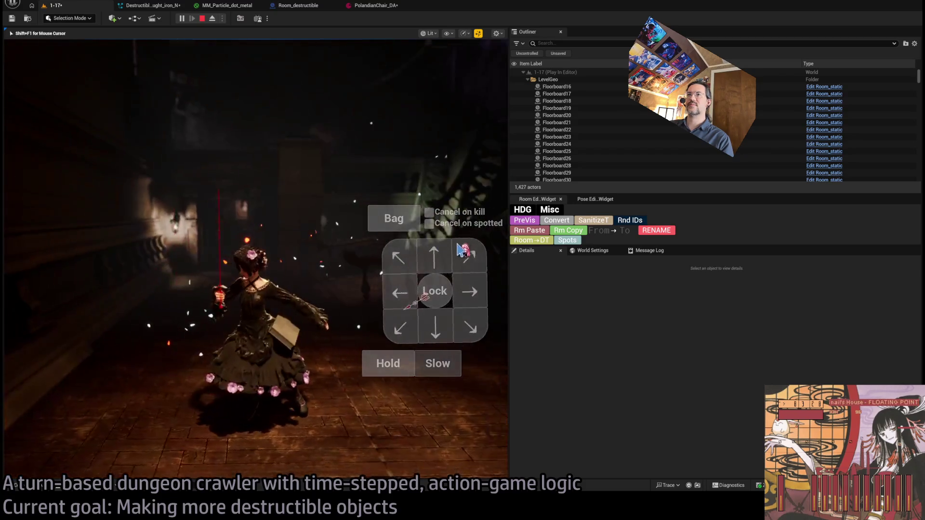
{"action": "left_click", "coordinate": [436, 263]}
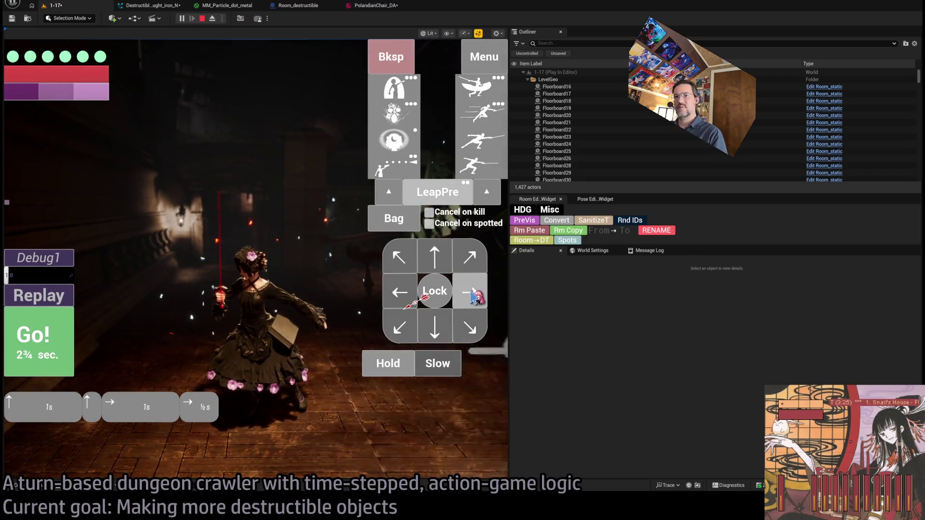
{"action": "left_click", "coordinate": [67, 357]}
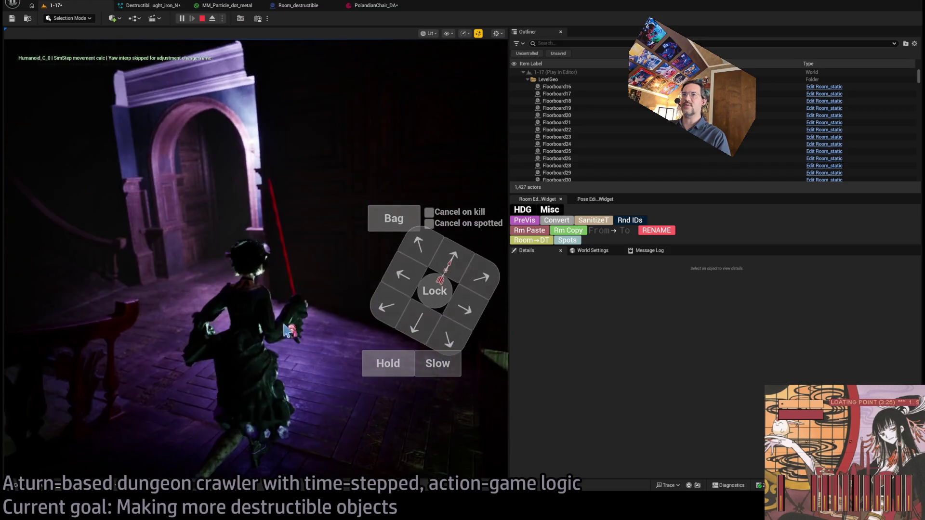
{"action": "left_click", "coordinate": [428, 239]}
{"action": "left_click", "coordinate": [457, 267]}
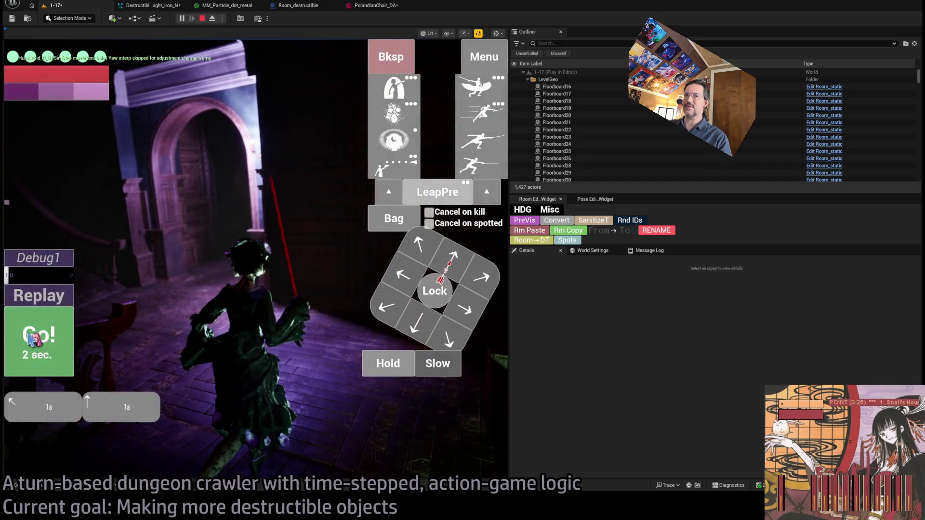
Move into the next room, enlarge the game view with F11, and lock onto the cat
{"action": "left_click", "coordinate": [32, 340]}
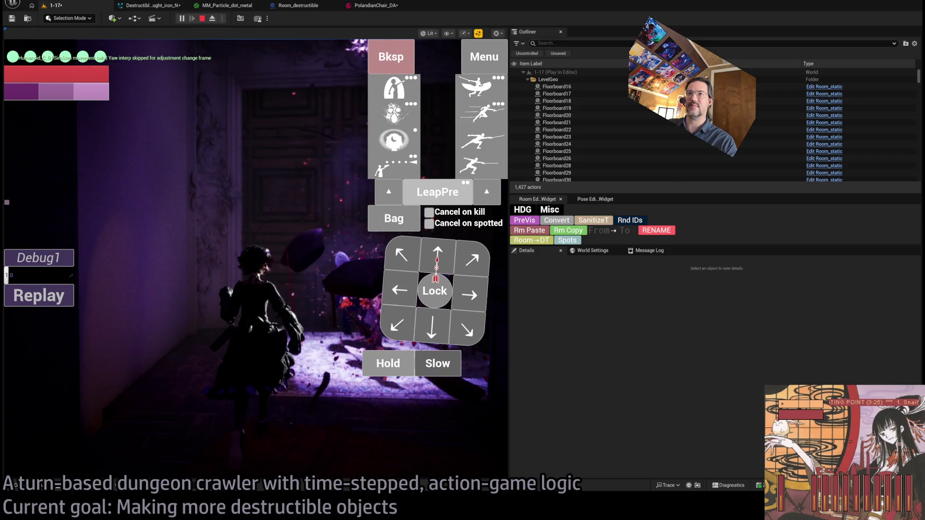
{"action": "left_click", "coordinate": [292, 343]}
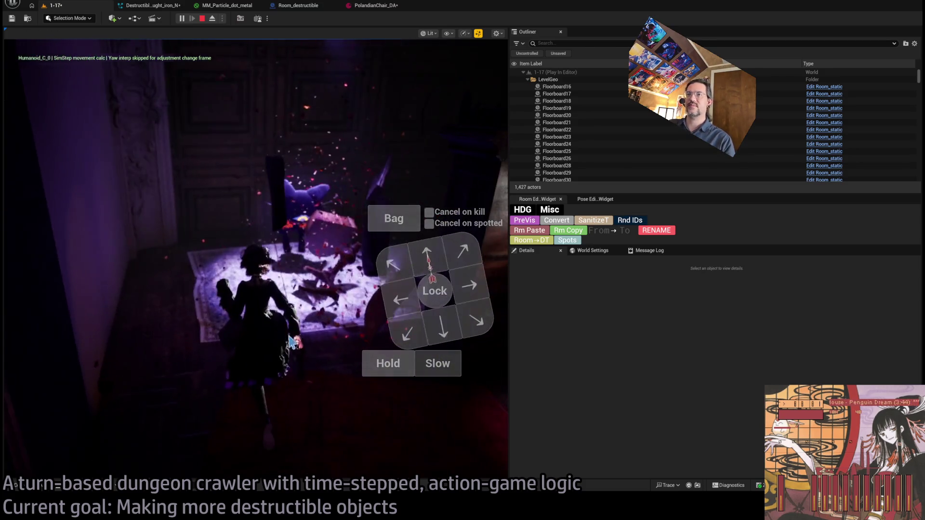
{"action": "key", "text": "F11"}
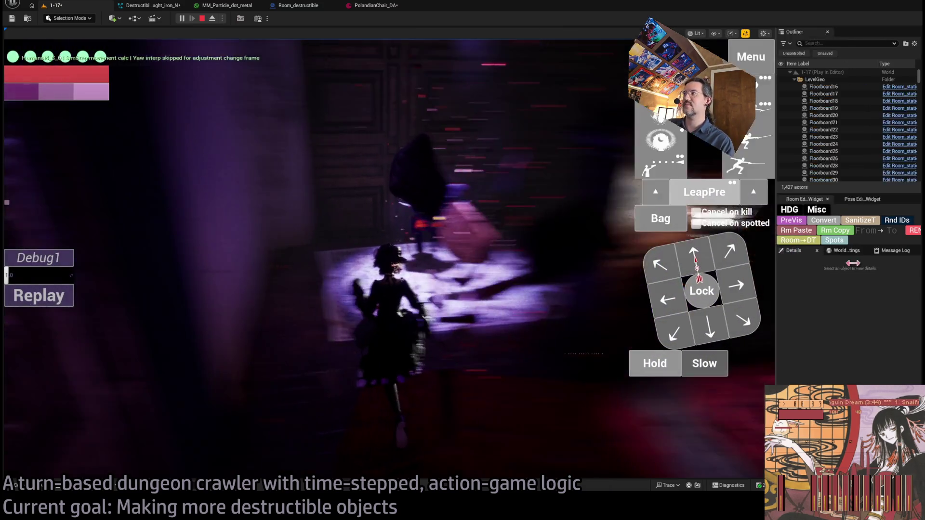
{"action": "left_click", "coordinate": [509, 315]}
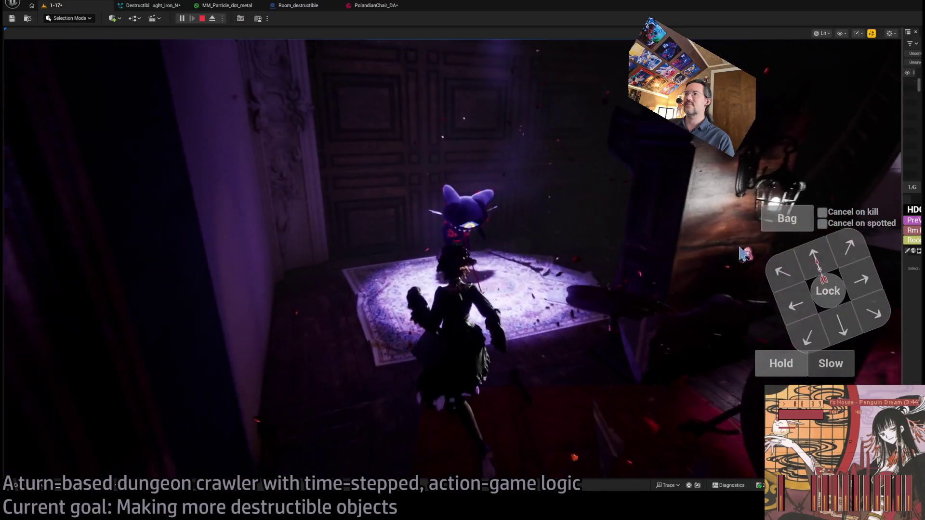
{"action": "left_click", "coordinate": [826, 292]}
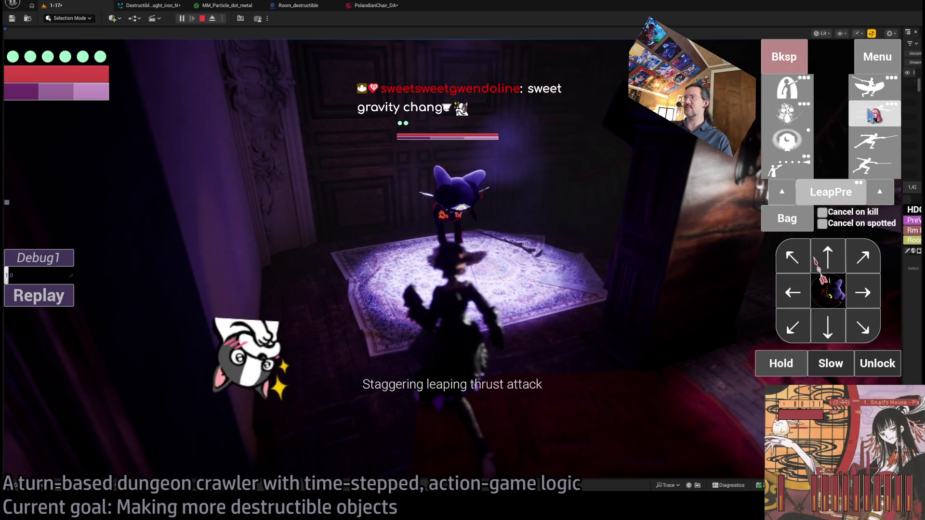
Use the visibility-boosting skill, then run the four-hit light attack combo on the cat
{"action": "left_click", "coordinate": [871, 116]}
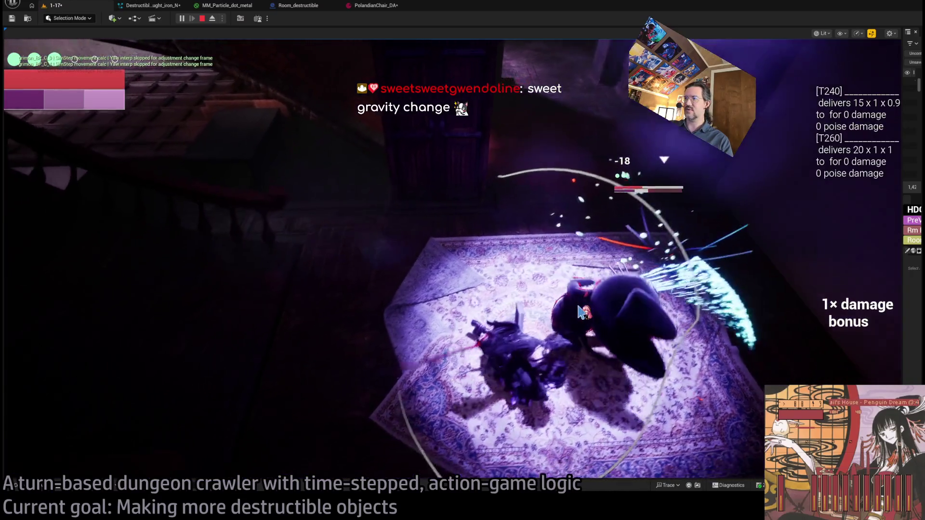
{"action": "left_click", "coordinate": [36, 295]}
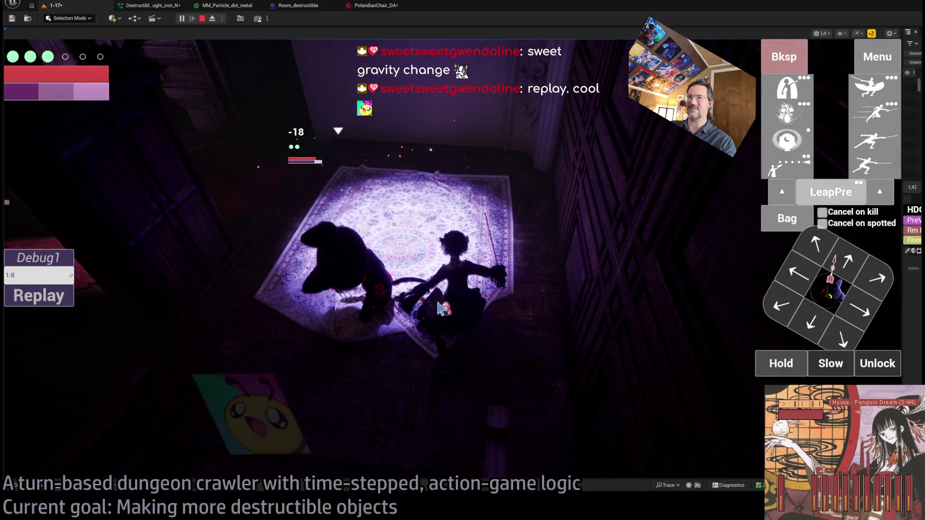
{"action": "left_click", "coordinate": [546, 328]}
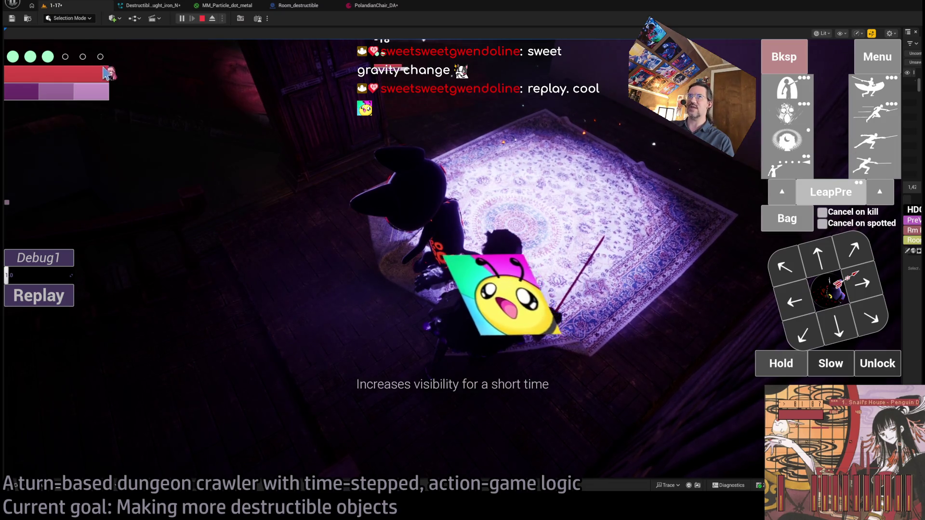
{"action": "left_click", "coordinate": [871, 176]}
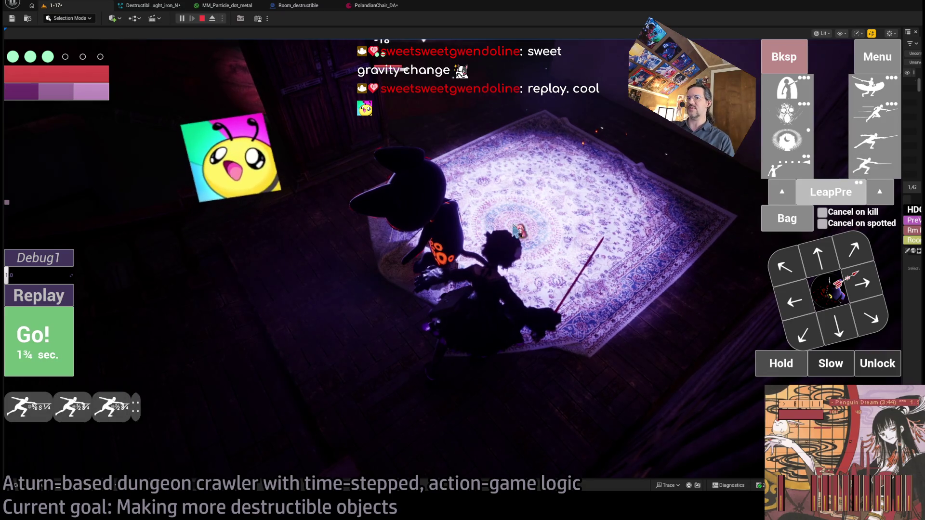
{"action": "left_click", "coordinate": [70, 344]}
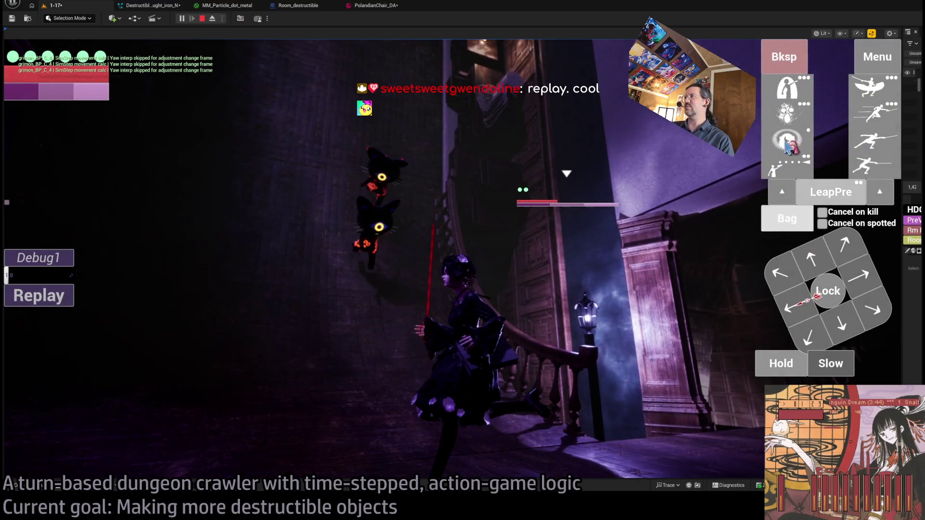
Fight several more turns with the fear skill, then open the inventory to the sewing needle
{"action": "left_click", "coordinate": [815, 261]}
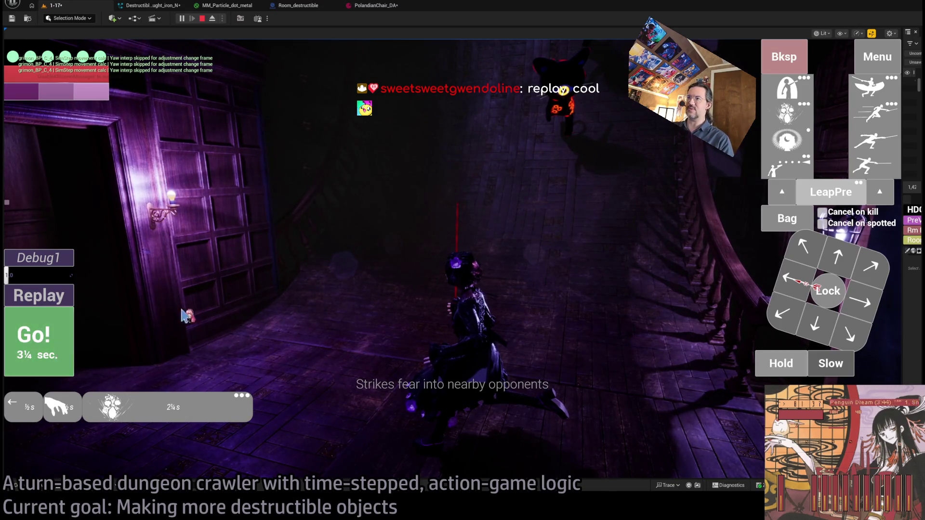
{"action": "key", "text": "space"}
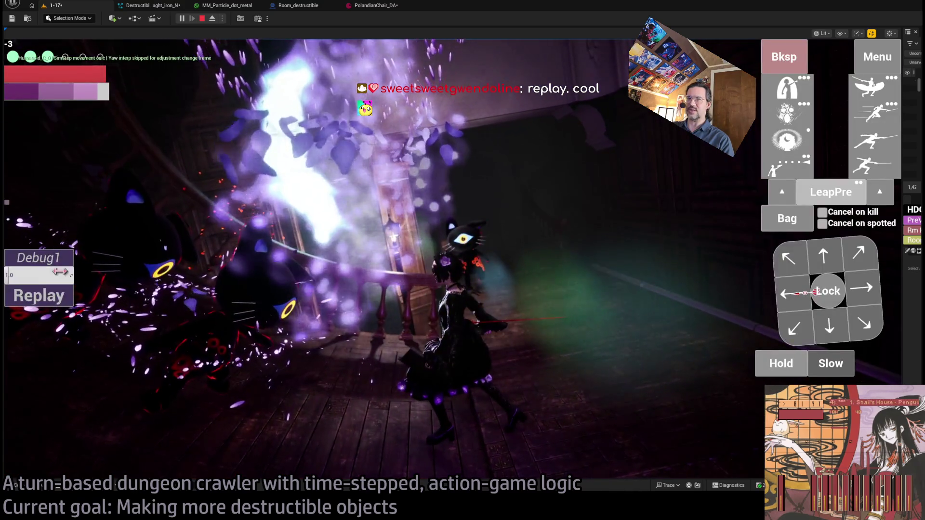
{"action": "left_click", "coordinate": [457, 327]}
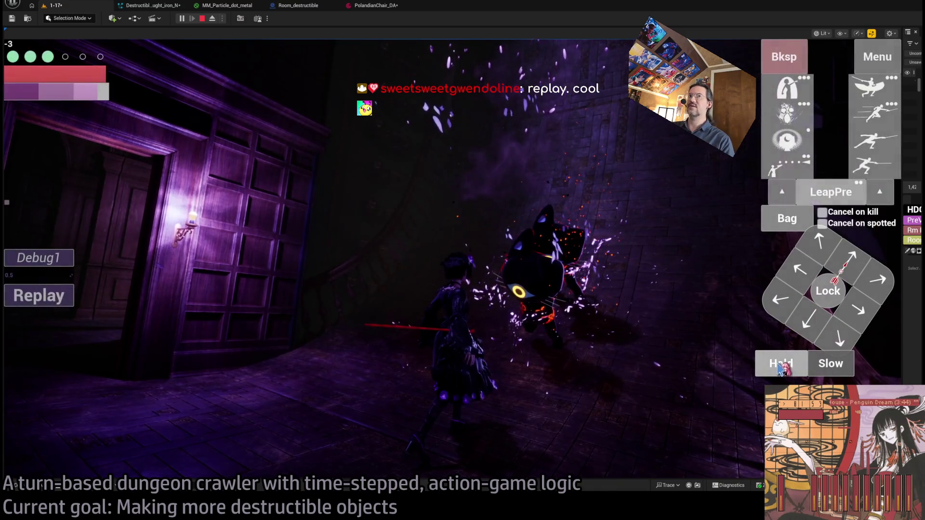
{"action": "left_click", "coordinate": [827, 300]}
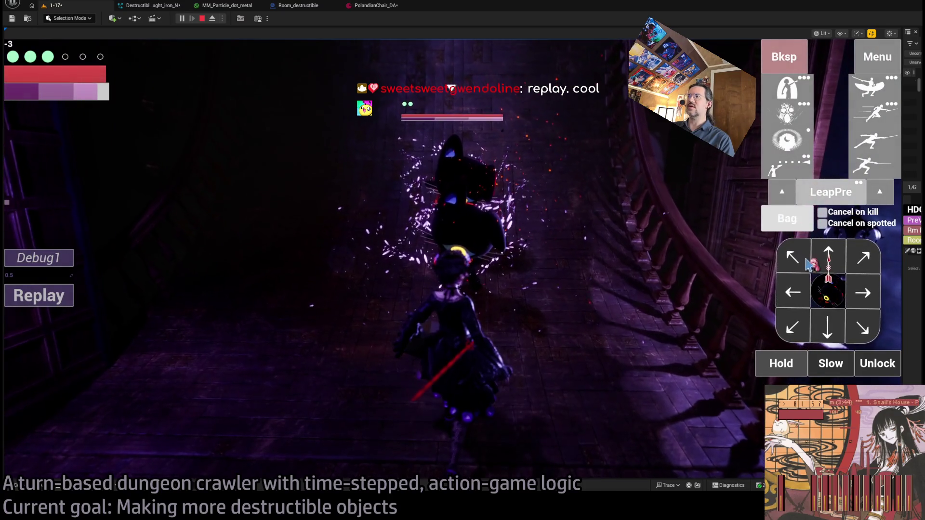
{"action": "left_click", "coordinate": [809, 264]}
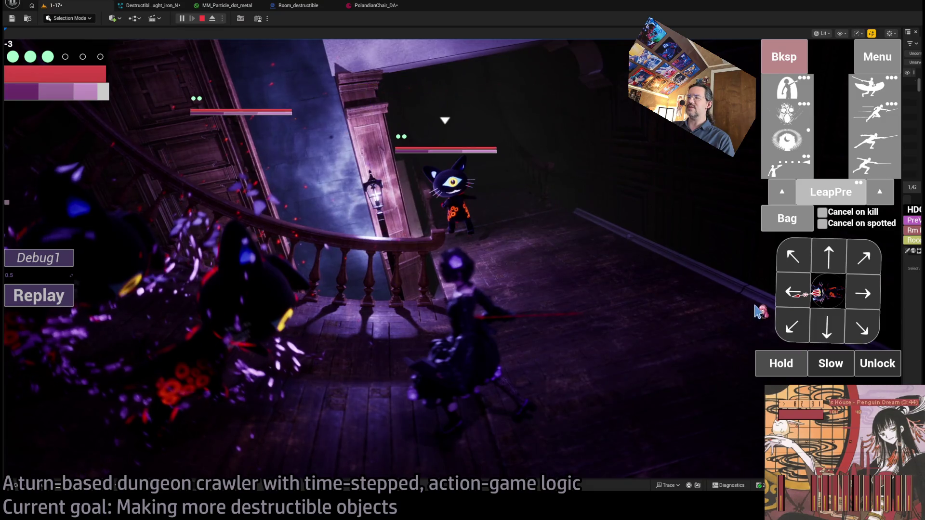
{"action": "left_click", "coordinate": [832, 305]}
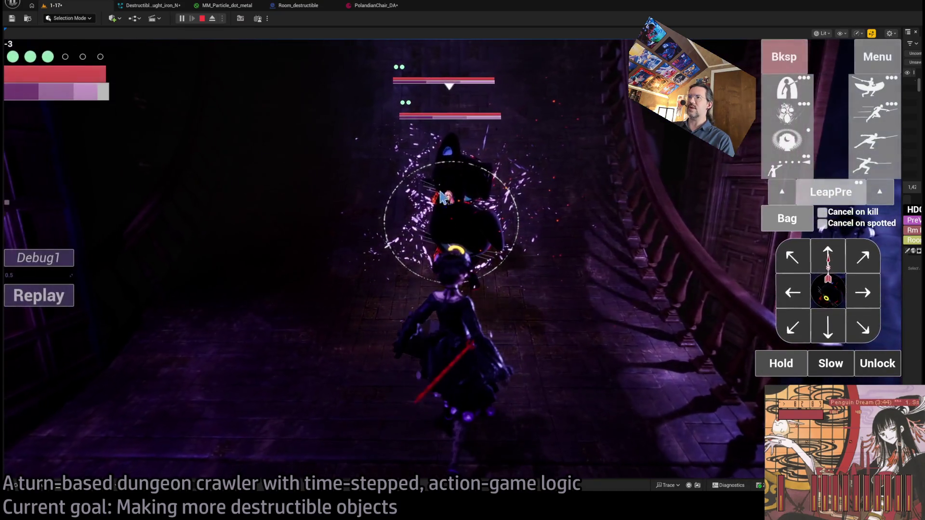
{"action": "left_click", "coordinate": [794, 294]}
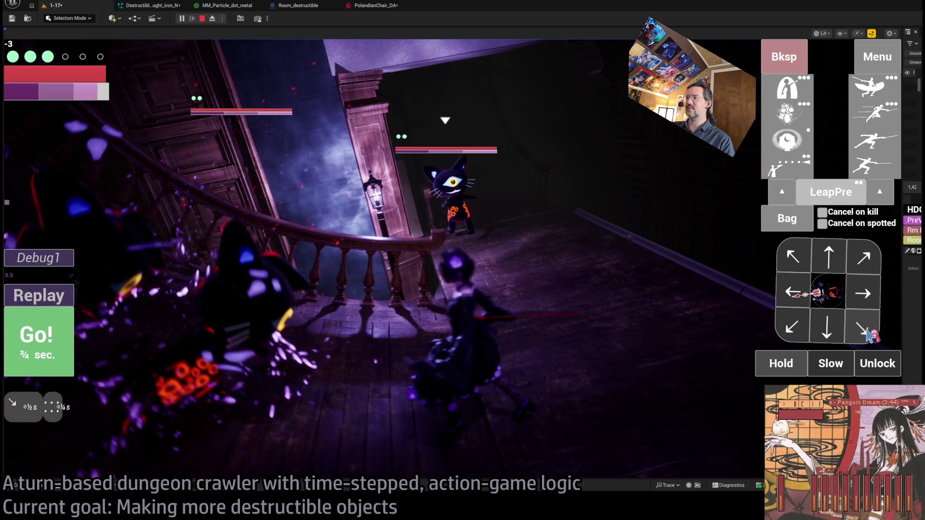
{"action": "left_click", "coordinate": [800, 223]}
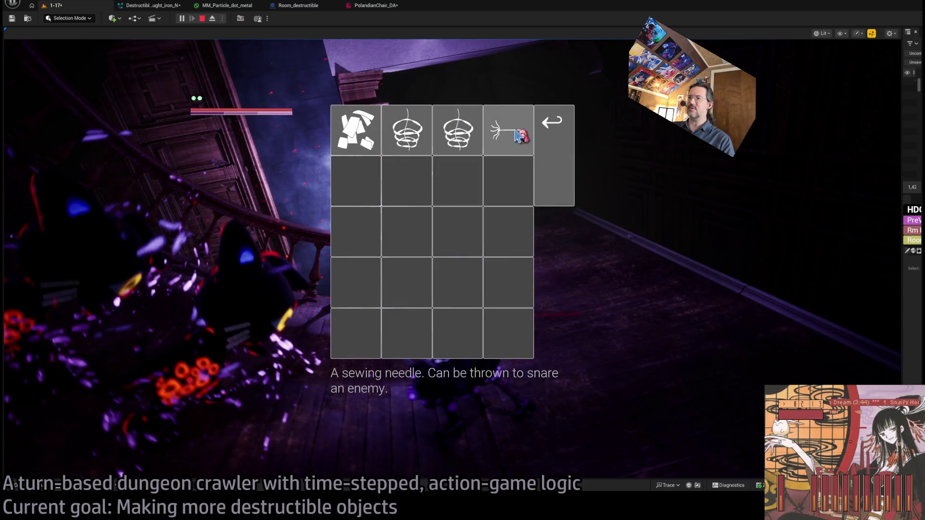
Throw the sewing needle at the cat, then target it and run an attack
{"action": "left_click", "coordinate": [518, 136]}
{"action": "left_click", "coordinate": [58, 343]}
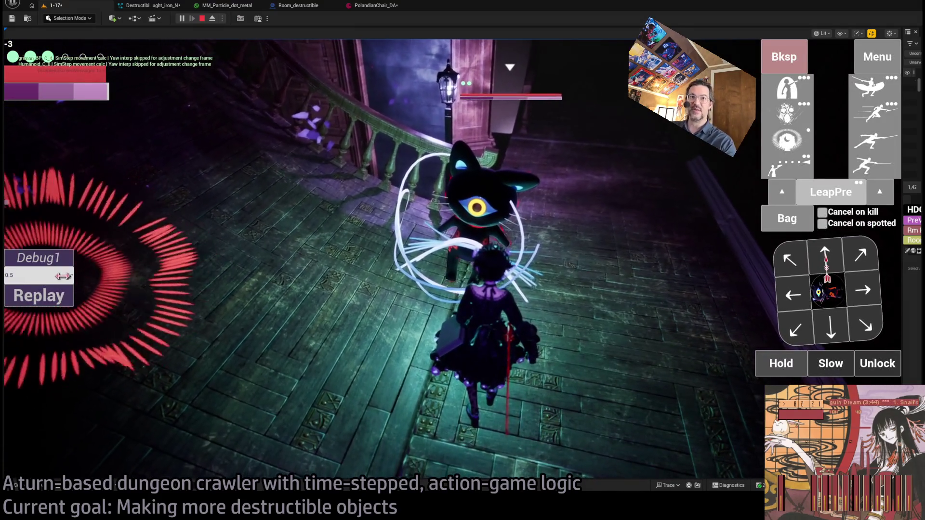
{"action": "left_click", "coordinate": [36, 302]}
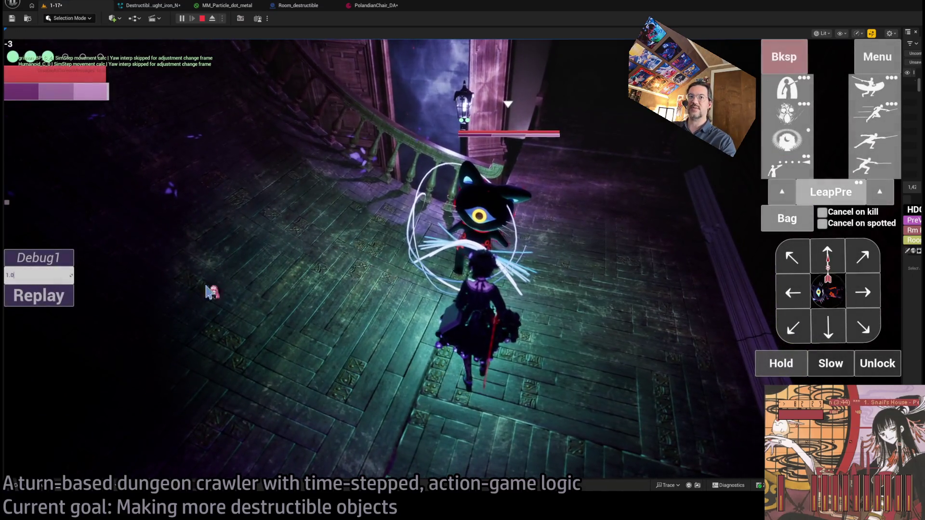
{"action": "left_click", "coordinate": [343, 289]}
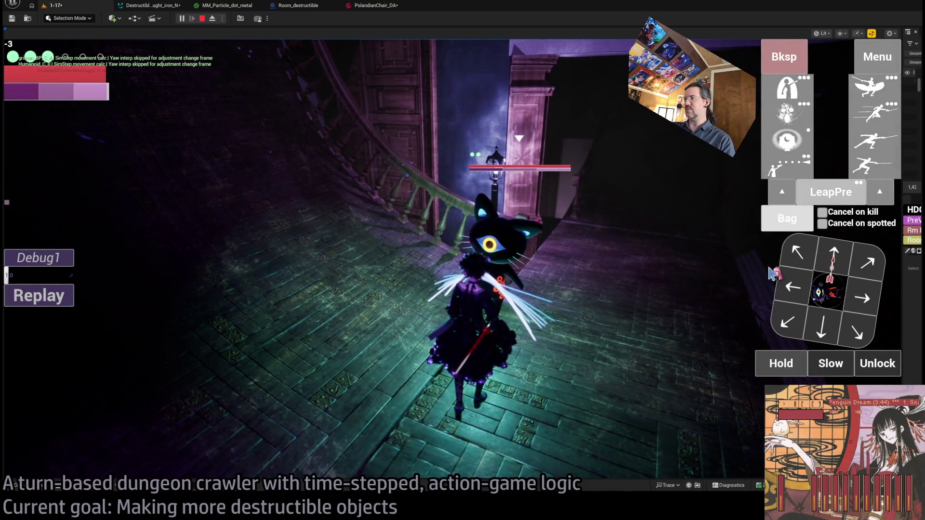
{"action": "left_click", "coordinate": [886, 368]}
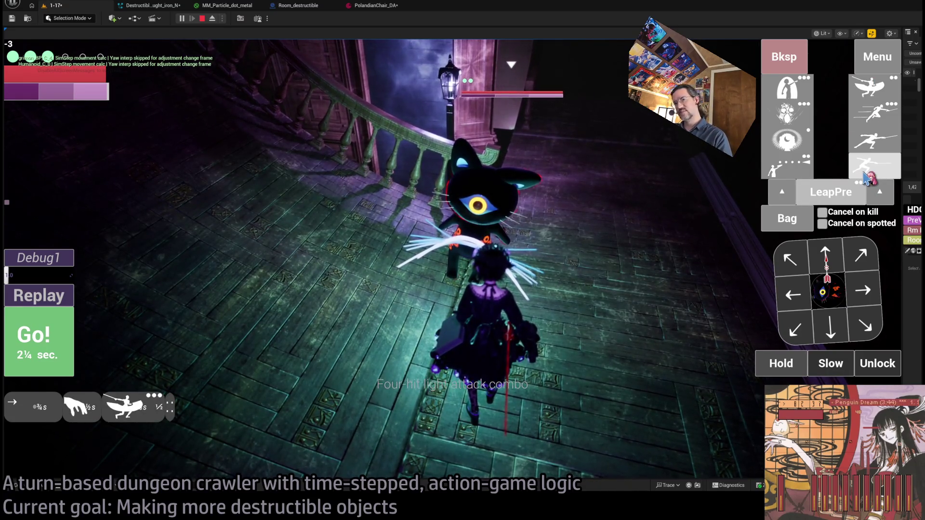
{"action": "left_click", "coordinate": [60, 349]}
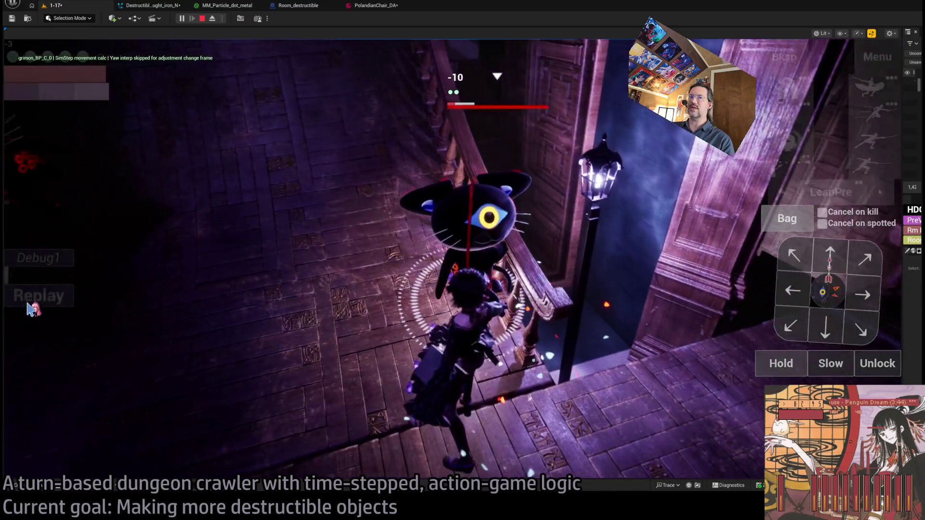
Queue a lunge at the flying cat, toggle the target lock, and reopen the inventory
{"action": "left_click", "coordinate": [31, 297]}
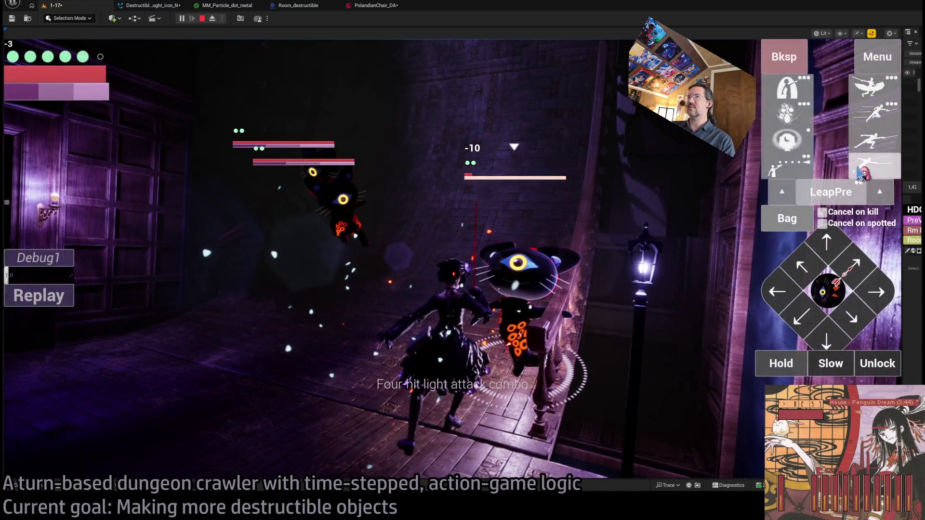
{"action": "left_click", "coordinate": [866, 171]}
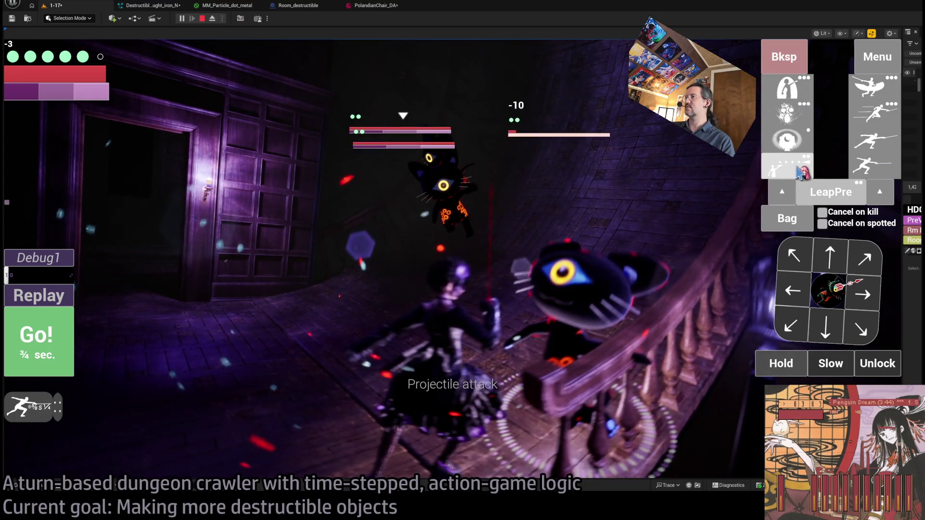
{"action": "left_click", "coordinate": [859, 358]}
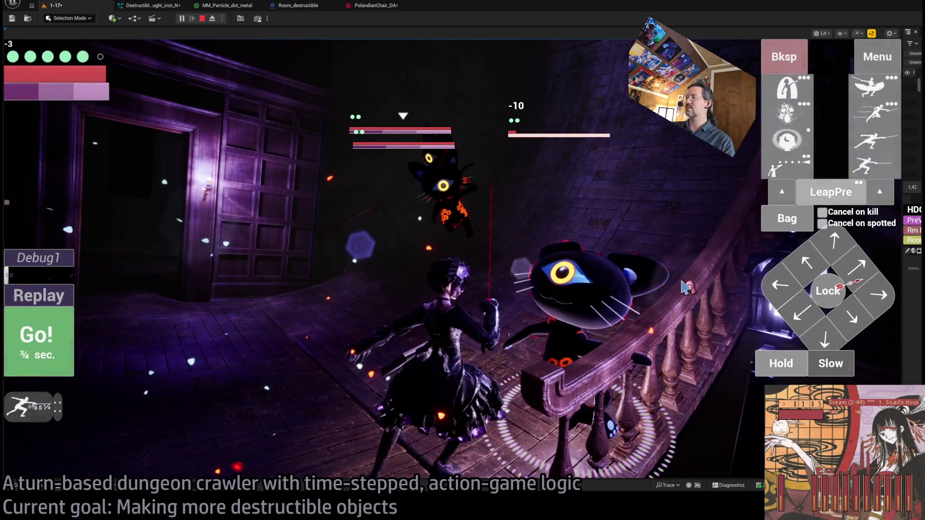
{"action": "left_click", "coordinate": [833, 285]}
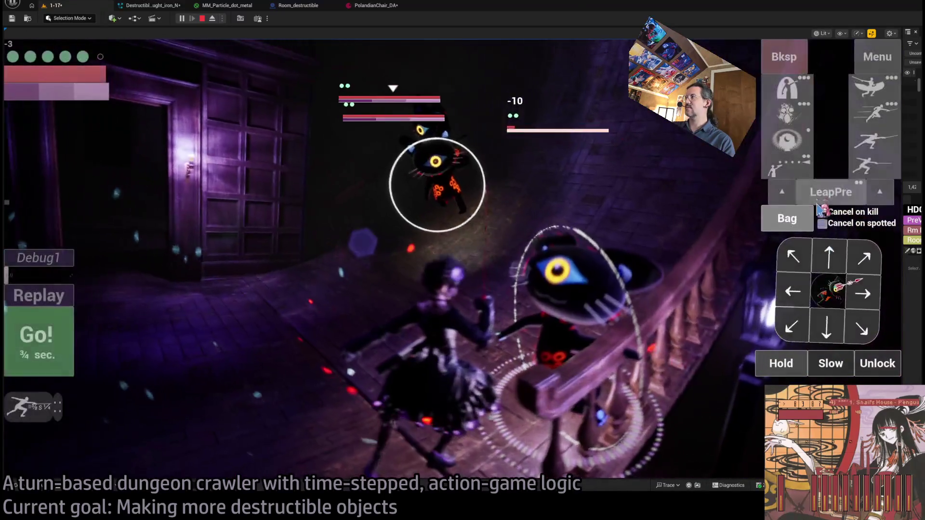
{"action": "left_click", "coordinate": [789, 221]}
{"action": "mouse_move", "coordinate": [451, 131]}
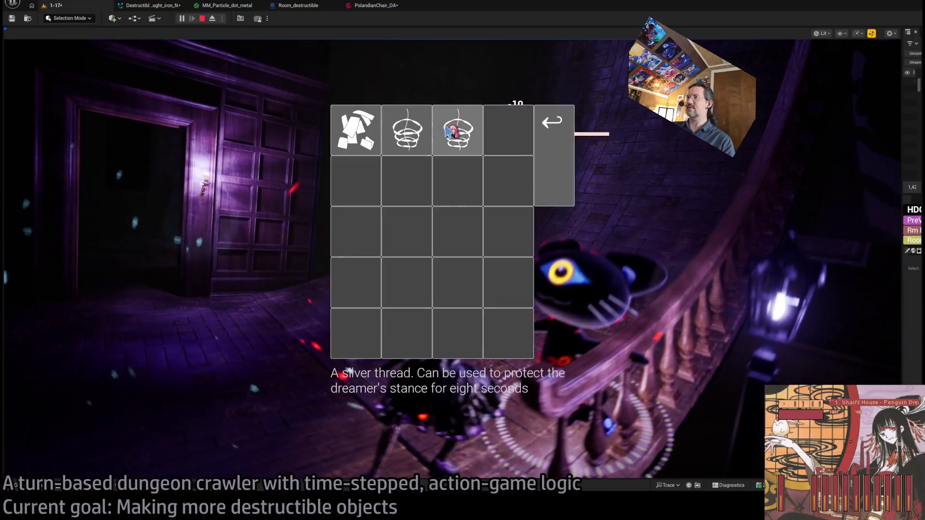
Use the silver thread, lock onto the nearest enemy, and advance several turns
{"action": "left_click", "coordinate": [409, 139]}
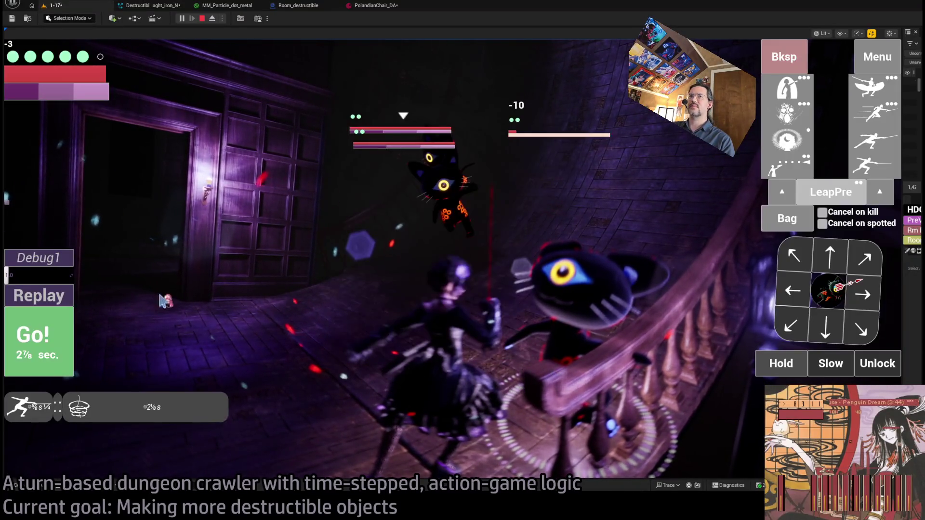
{"action": "left_click", "coordinate": [55, 345]}
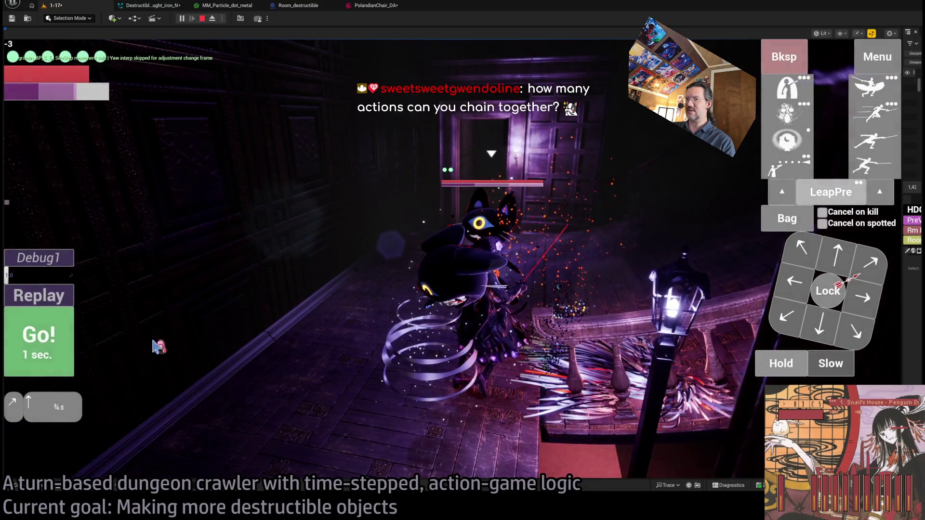
{"action": "key", "text": "space"}
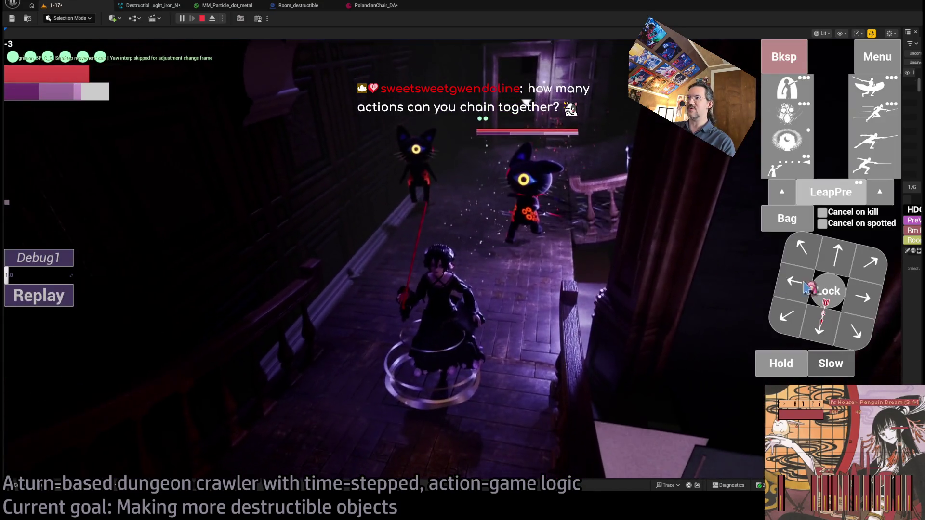
{"action": "left_click", "coordinate": [807, 289]}
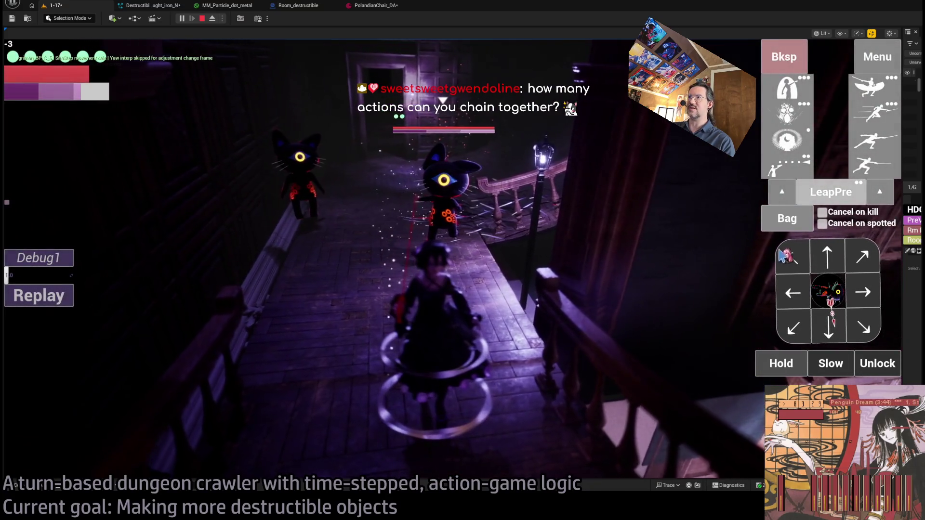
{"action": "left_click", "coordinate": [819, 297]}
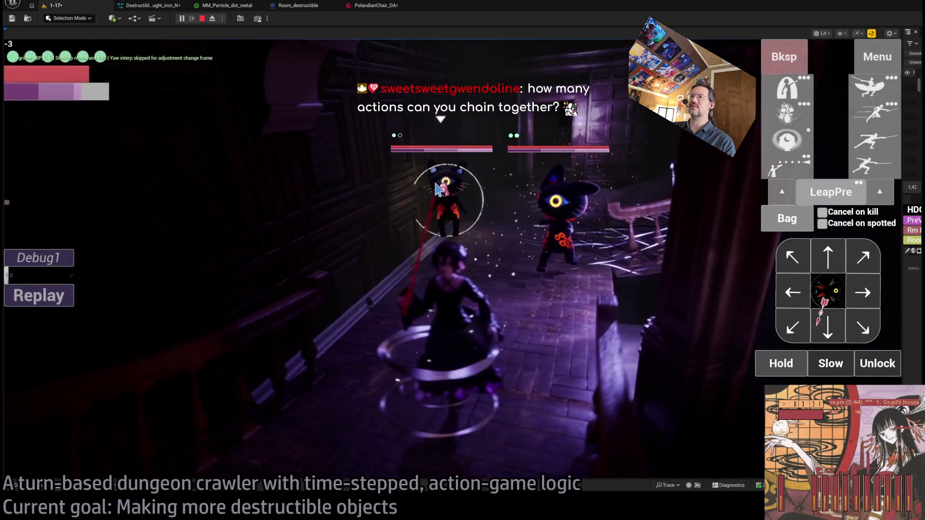
{"action": "left_click", "coordinate": [828, 291]}
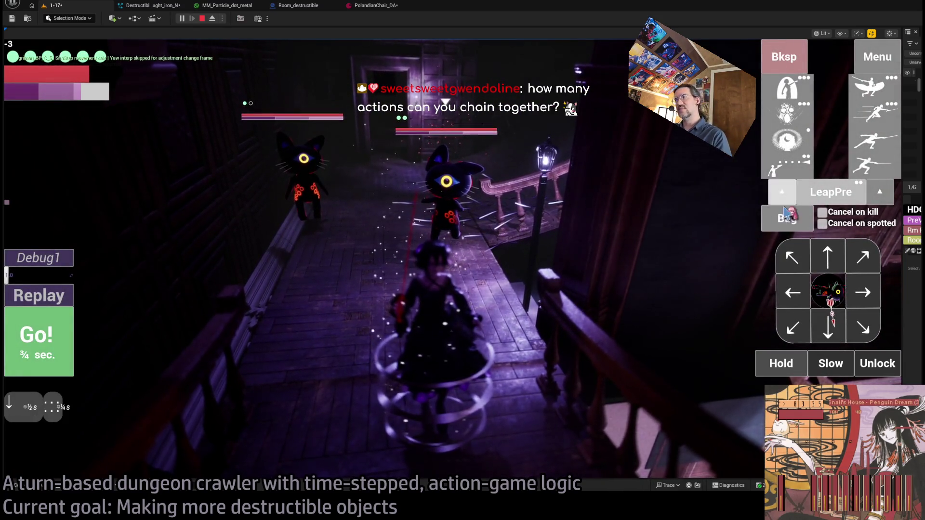
Replace a queued backward step with a forward step, add a lunge, and execute
{"action": "left_click", "coordinate": [790, 58]}
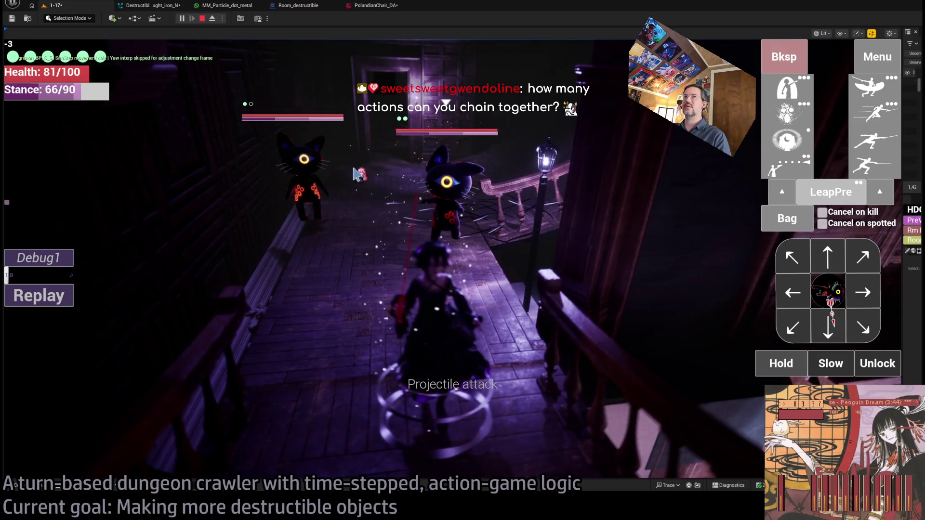
{"action": "left_click", "coordinate": [836, 333]}
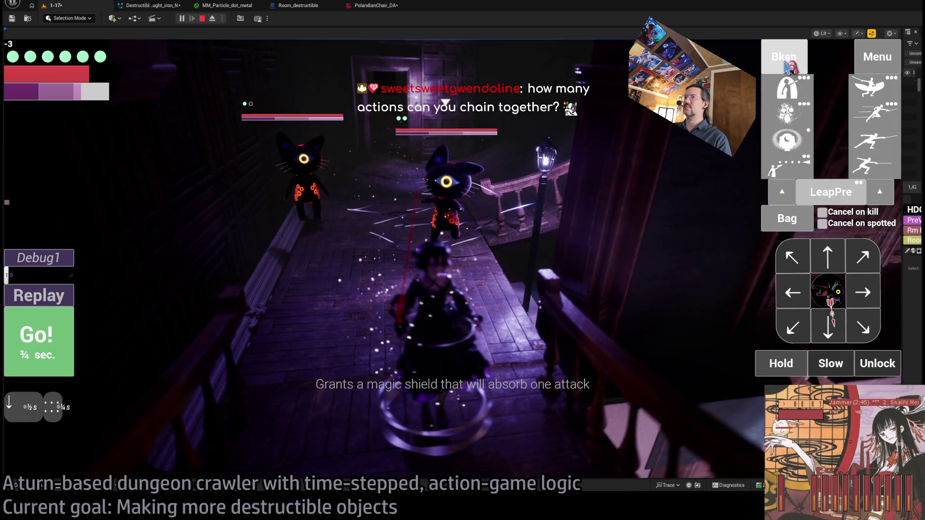
{"action": "left_click", "coordinate": [785, 67]}
{"action": "left_click", "coordinate": [829, 260]}
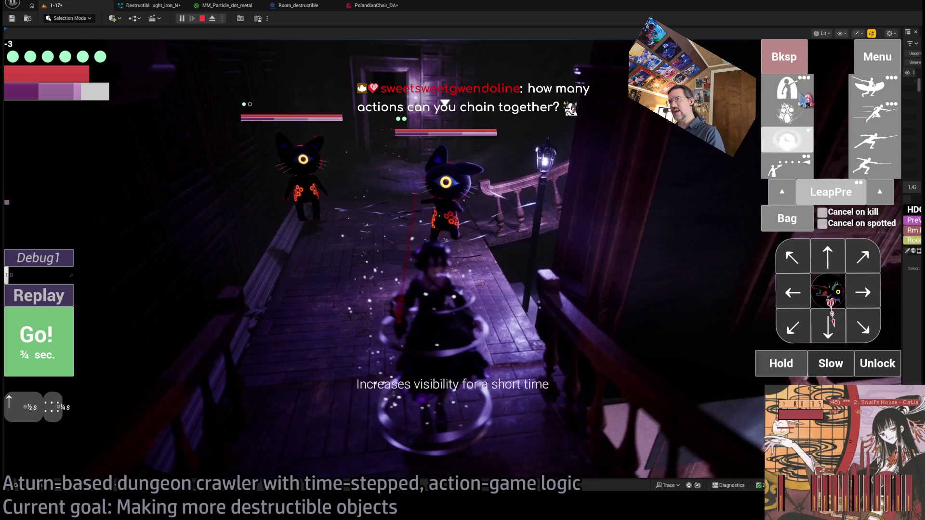
{"action": "left_click", "coordinate": [884, 96]}
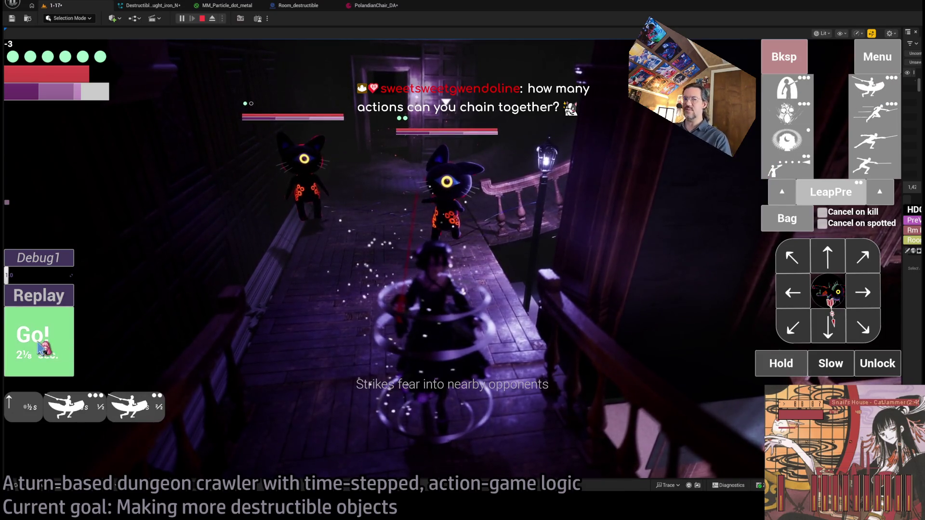
{"action": "left_click", "coordinate": [42, 347]}
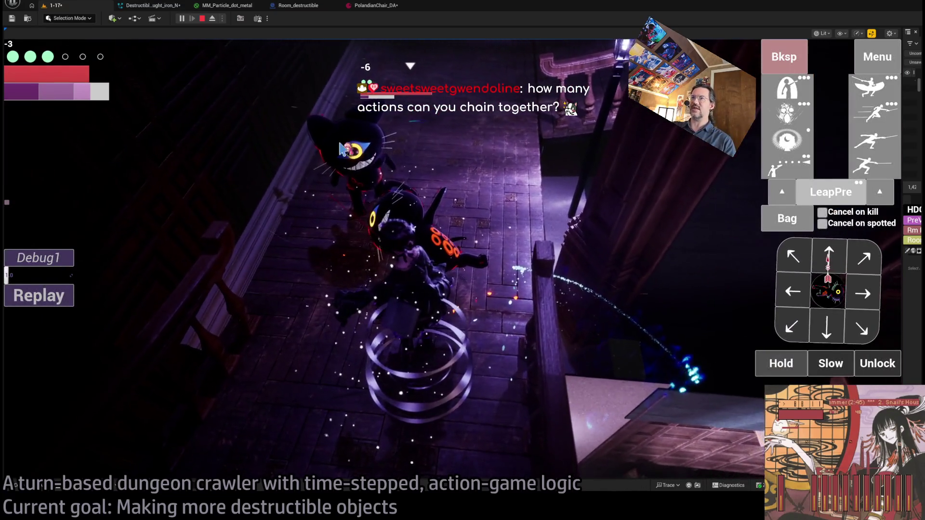
Queue a diagonal forward-right step and two fencing thrusts, then execute them
{"action": "left_click", "coordinate": [830, 328]}
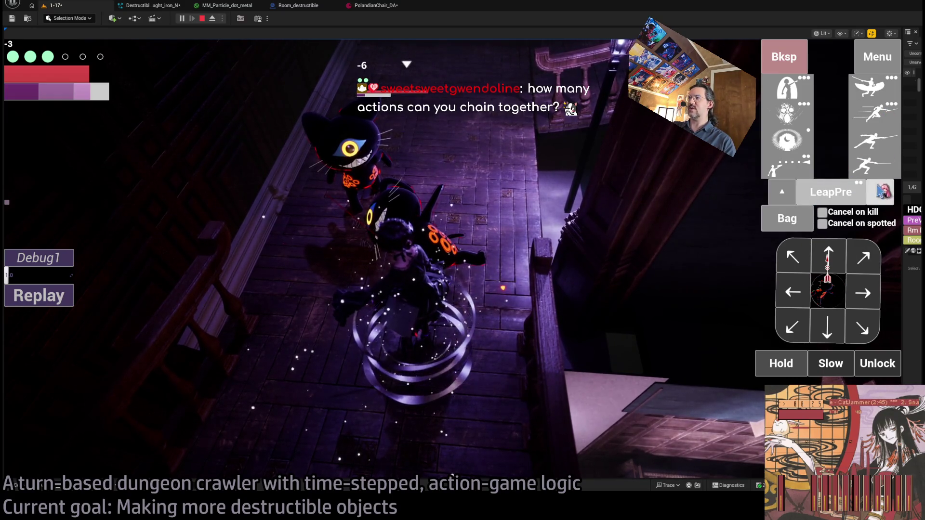
{"action": "left_click", "coordinate": [863, 336]}
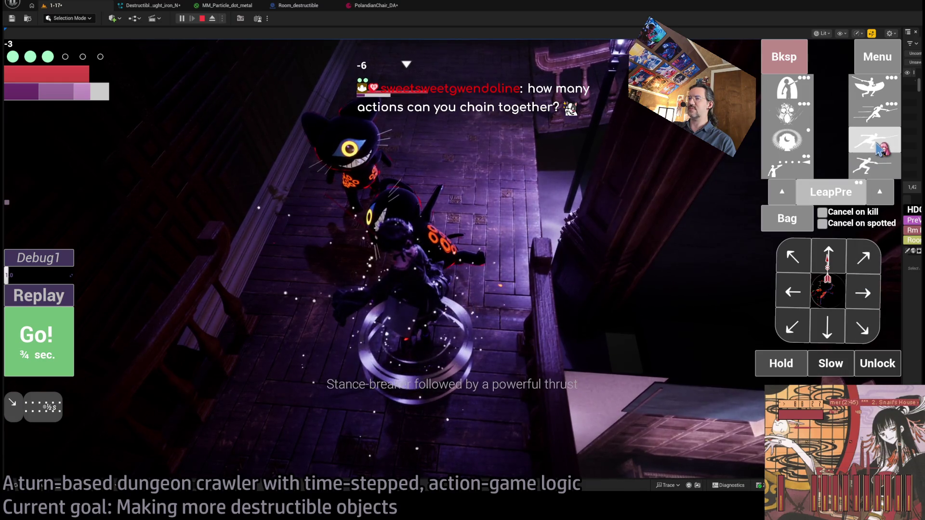
{"action": "left_click", "coordinate": [880, 148]}
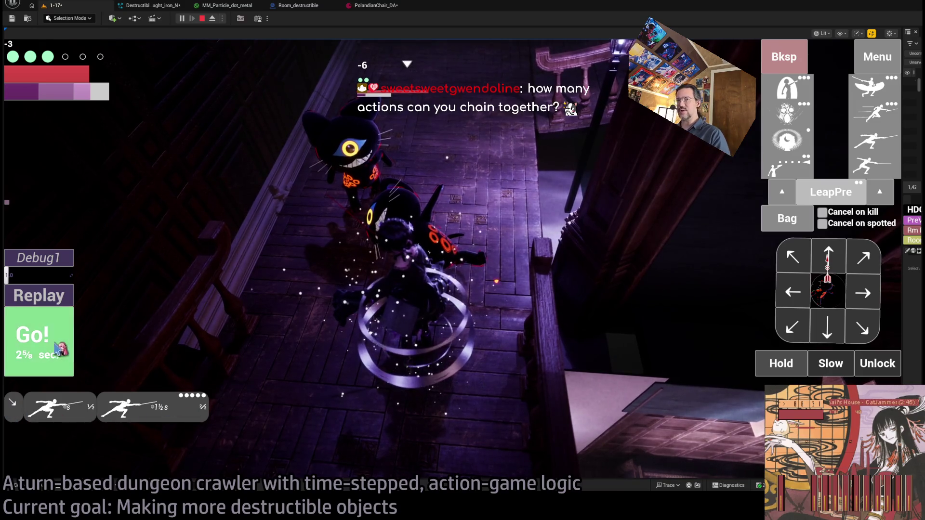
{"action": "left_click", "coordinate": [38, 342]}
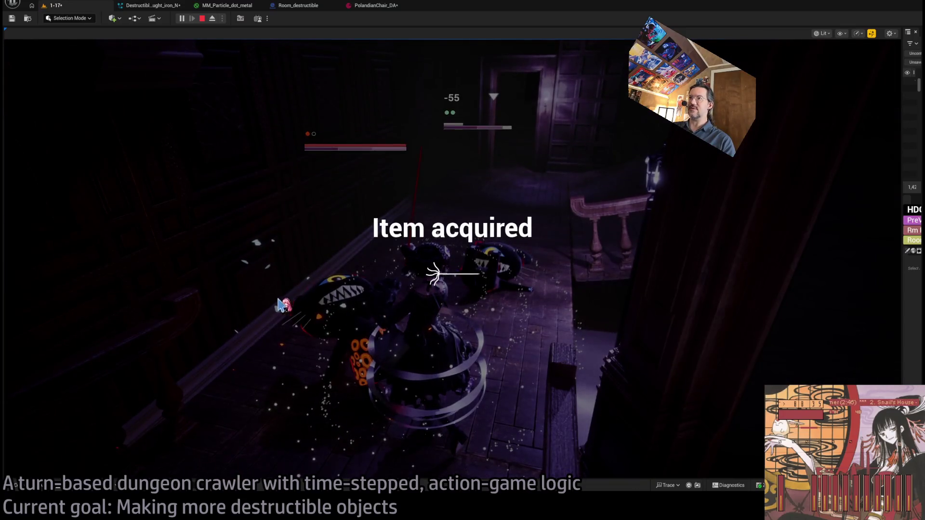
Lock onto the nearby enemy and carry out the four-hit light attack combo
{"action": "left_click", "coordinate": [48, 298]}
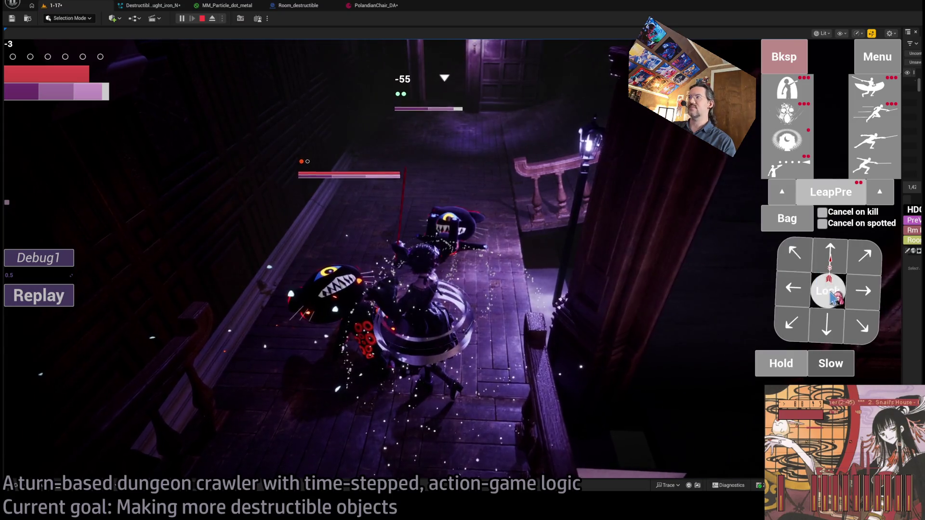
{"action": "left_click", "coordinate": [832, 298]}
{"action": "mouse_move", "coordinate": [99, 94]}
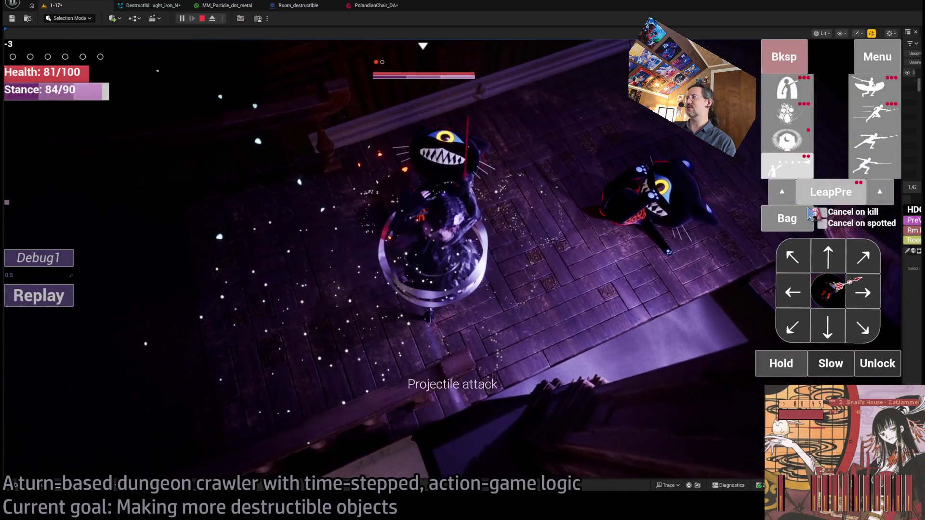
{"action": "left_click", "coordinate": [876, 362]}
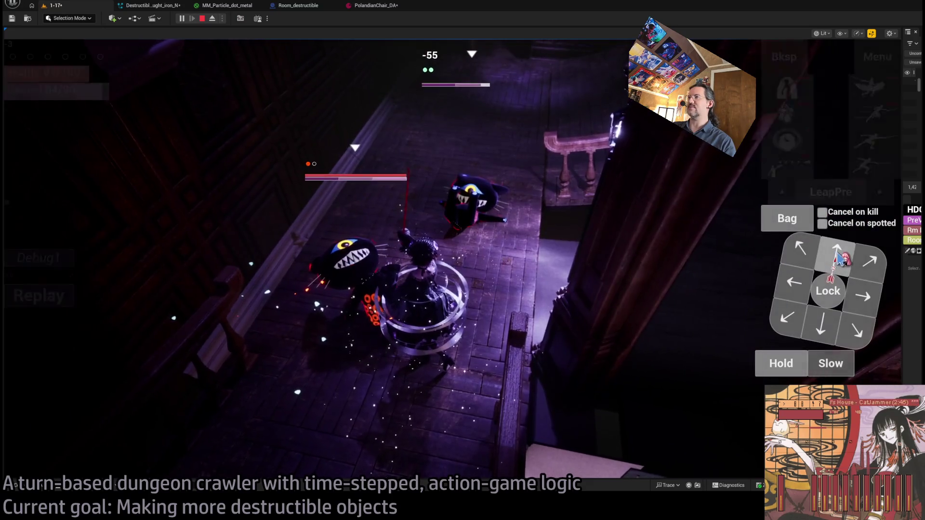
{"action": "left_click", "coordinate": [838, 294]}
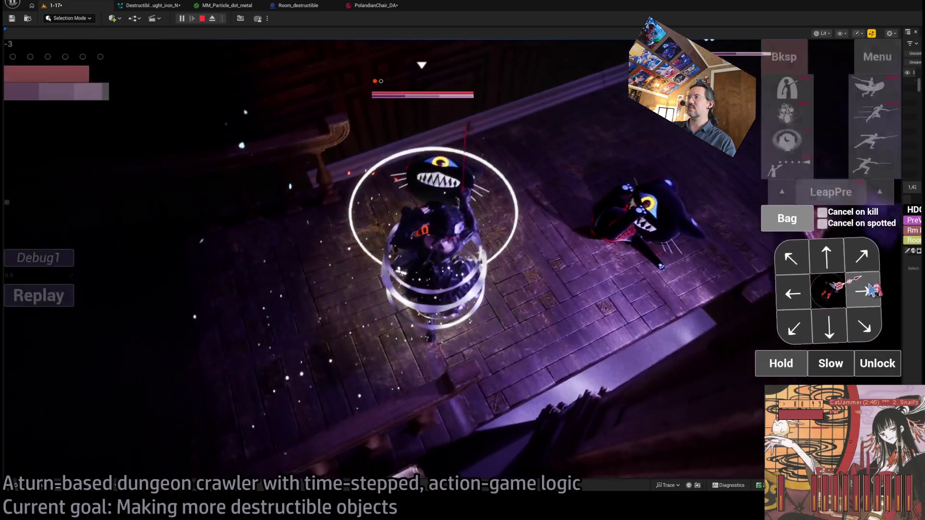
{"action": "left_click", "coordinate": [863, 275]}
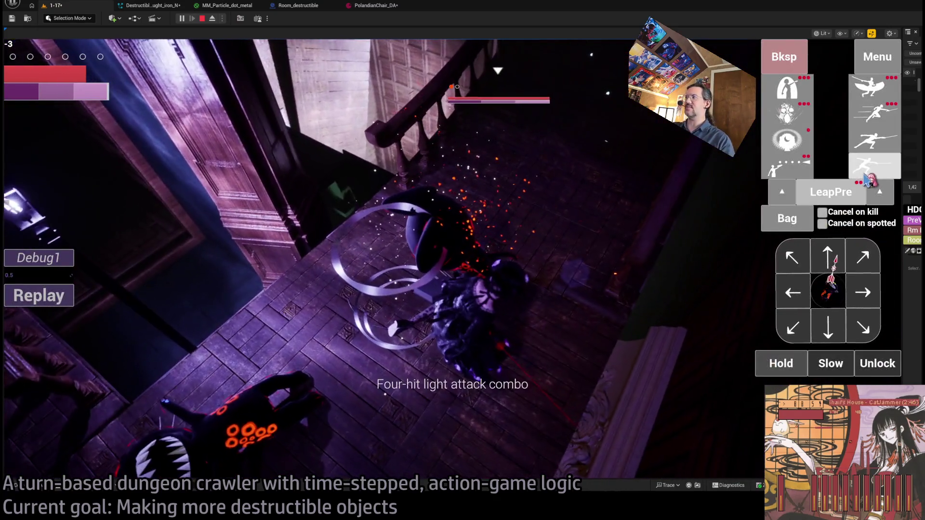
{"action": "left_click", "coordinate": [870, 174]}
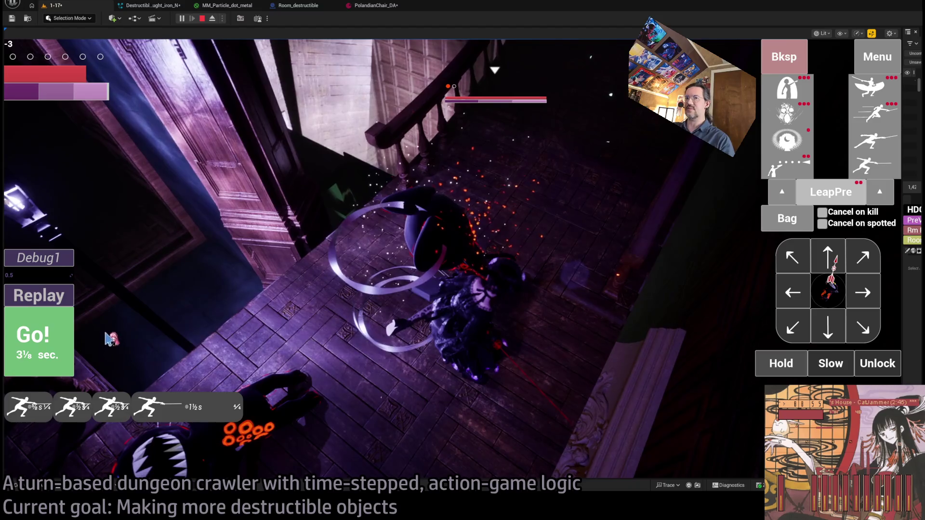
{"action": "left_click", "coordinate": [58, 340]}
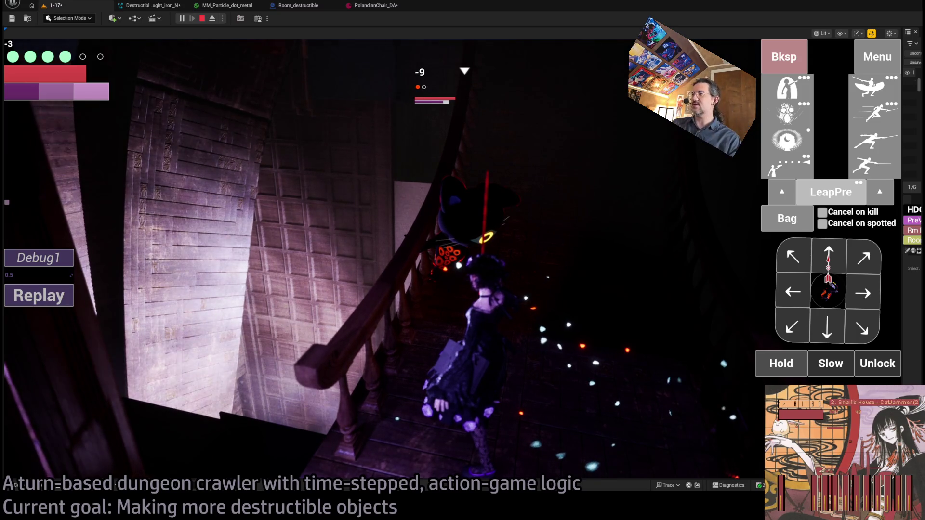
Release the enemy lock and queue three steps up the stairs
{"action": "left_click", "coordinate": [877, 361]}
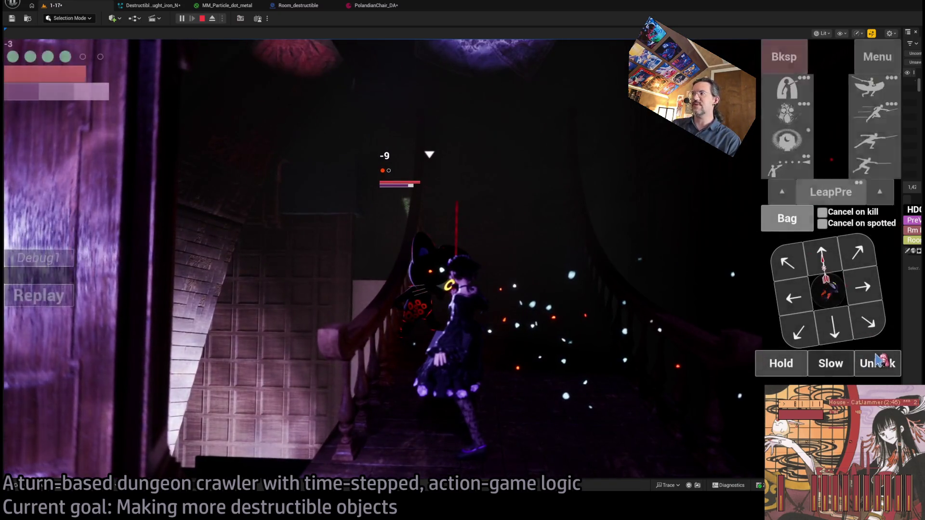
{"action": "left_click", "coordinate": [857, 264]}
{"action": "left_click", "coordinate": [836, 258]}
{"action": "left_click", "coordinate": [836, 258]}
{"action": "left_click", "coordinate": [836, 258]}
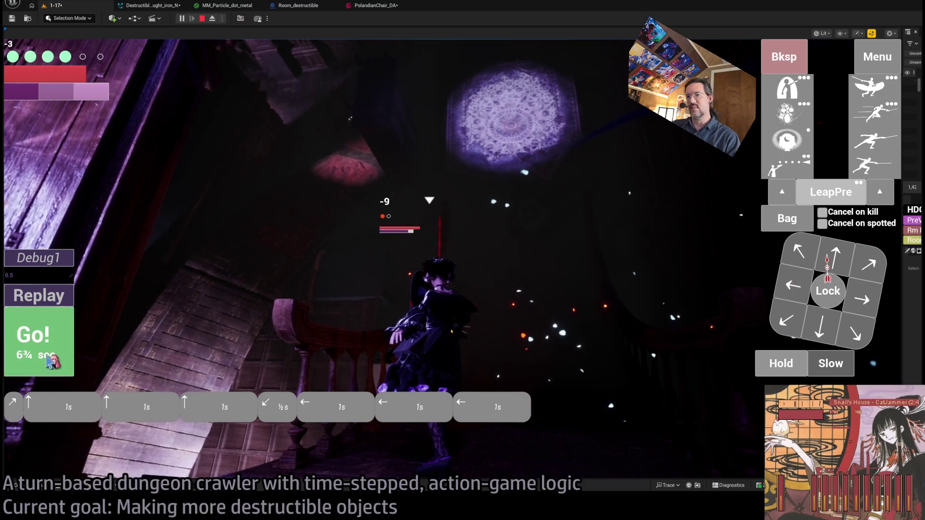
Add a longer down step and a diagonal step, then execute all queued moves
{"action": "left_click", "coordinate": [824, 326]}
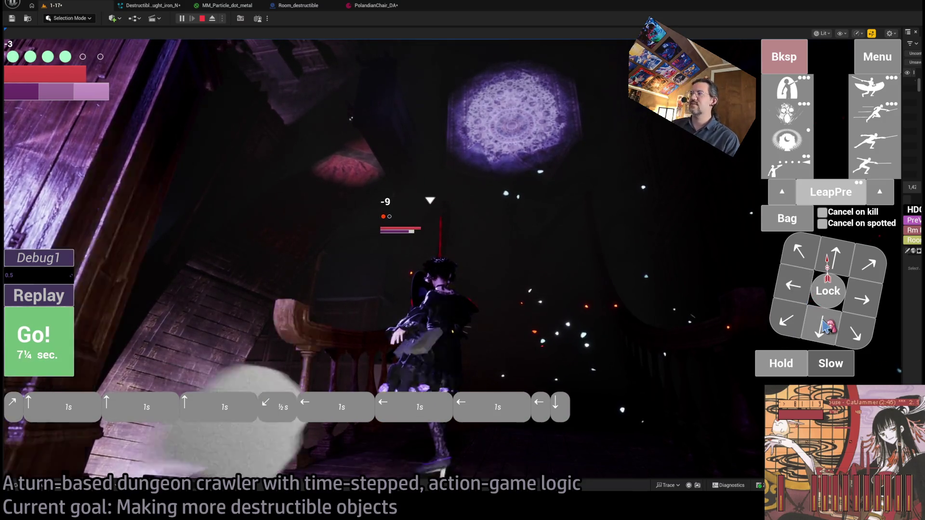
{"action": "left_click", "coordinate": [824, 326]}
{"action": "left_click", "coordinate": [787, 321]}
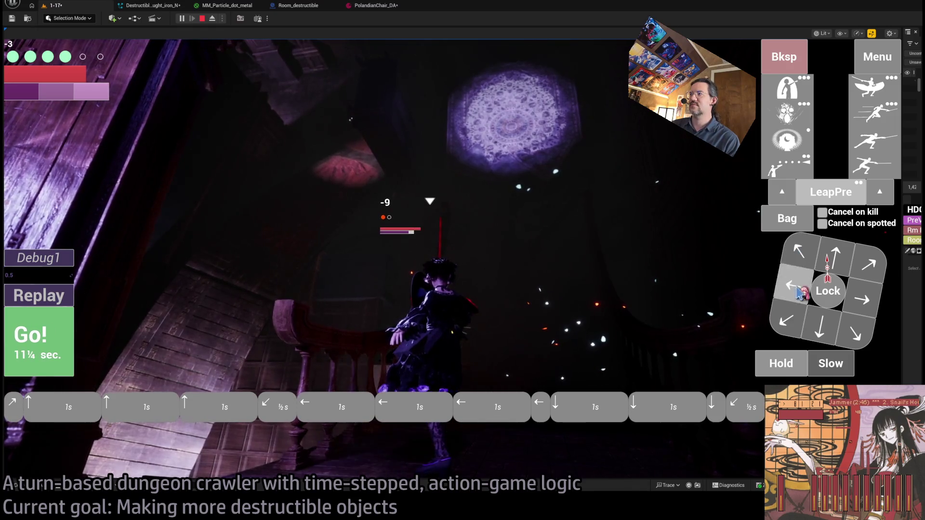
{"action": "left_click", "coordinate": [32, 355]}
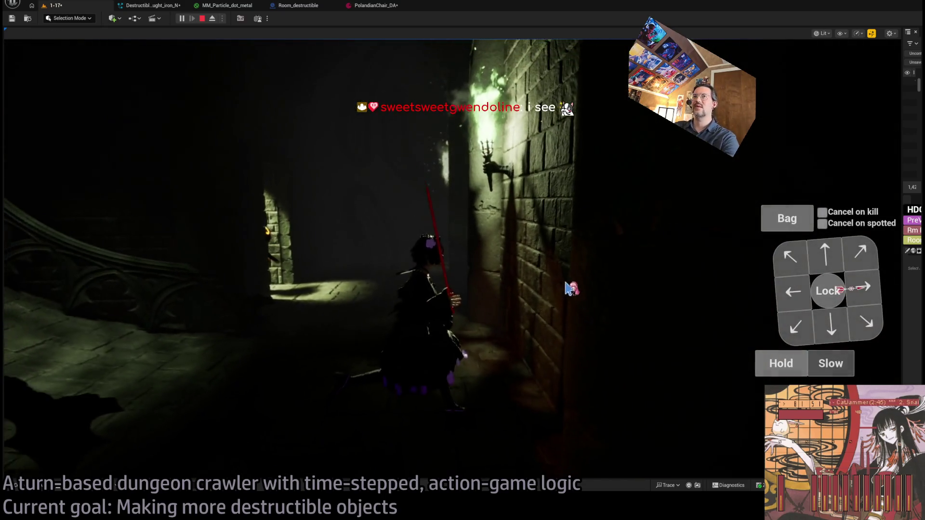
Eject from the running game to the free editor camera and switch the viewport to Unlit
{"action": "left_click", "coordinate": [213, 18]}
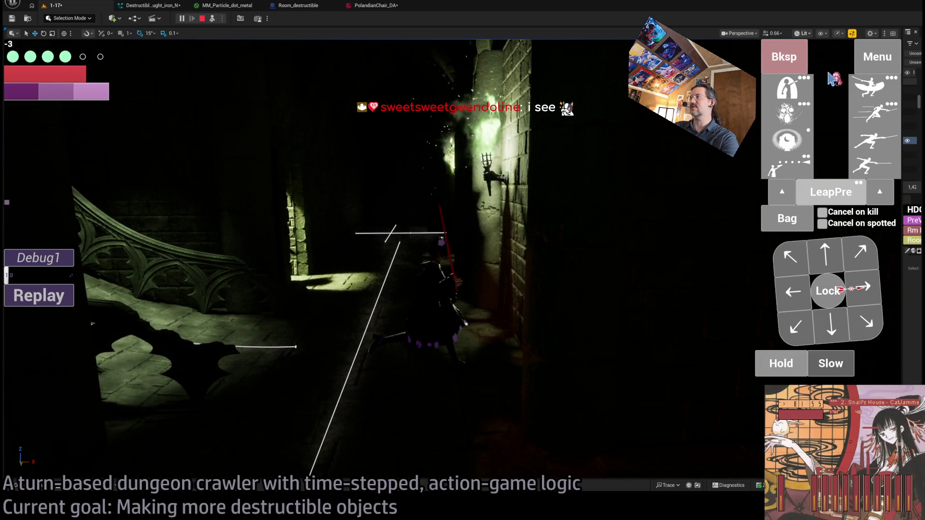
{"action": "key", "text": "alt+3"}
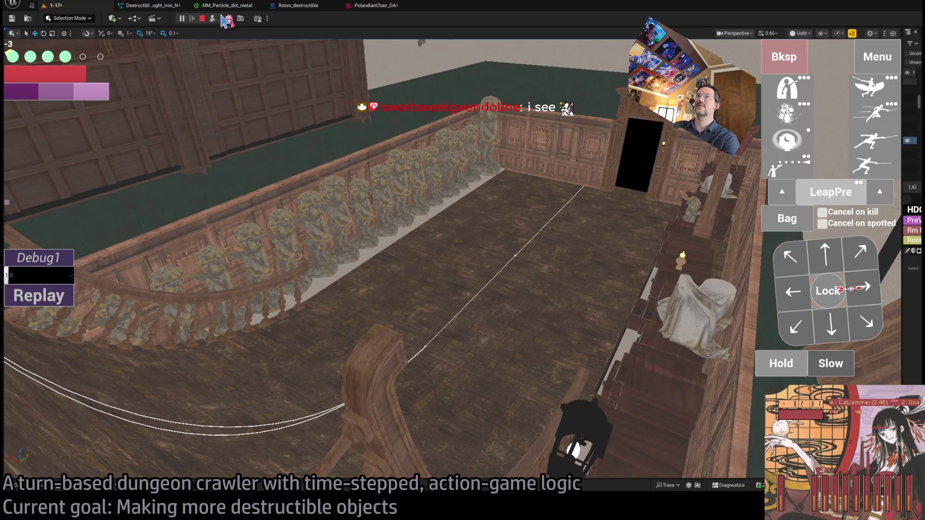
Possess the player character again, then stop the Play-In-Editor session
{"action": "left_click", "coordinate": [213, 18]}
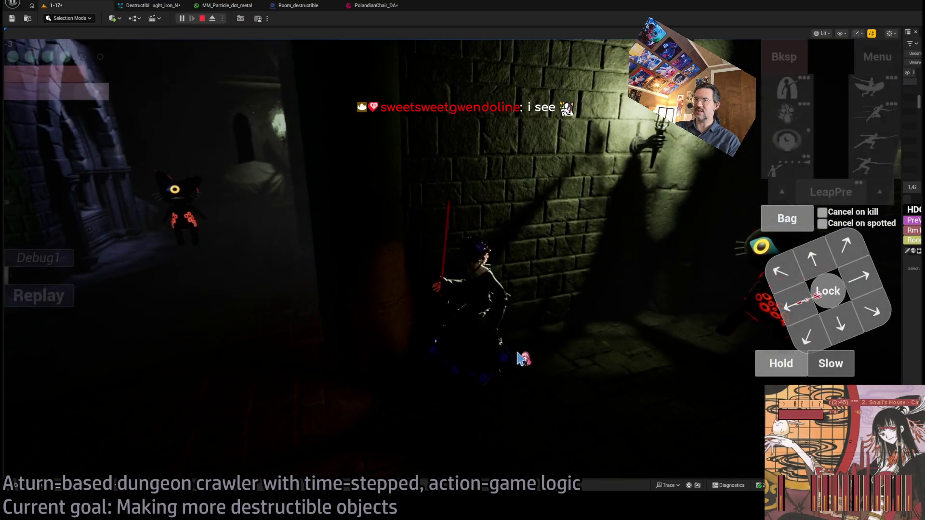
{"action": "key", "text": "Escape"}
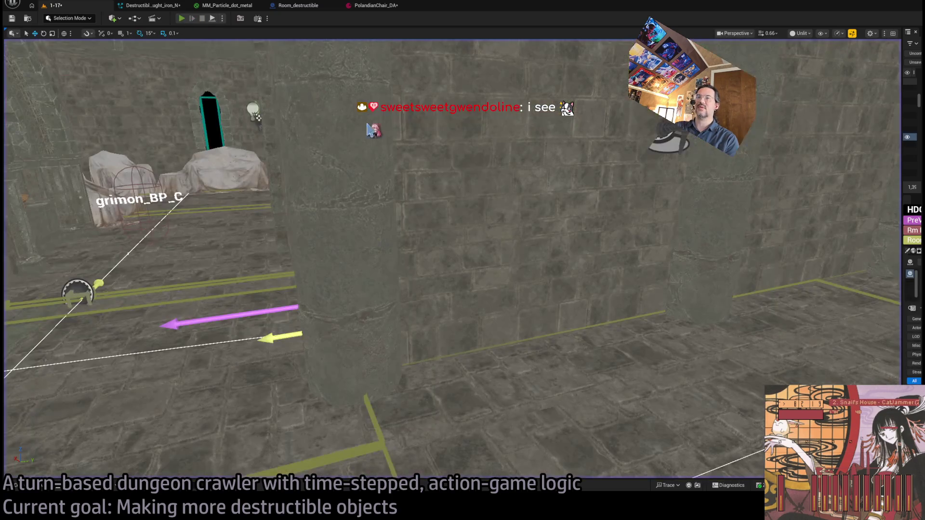
{"action": "key", "text": "alt+p"}
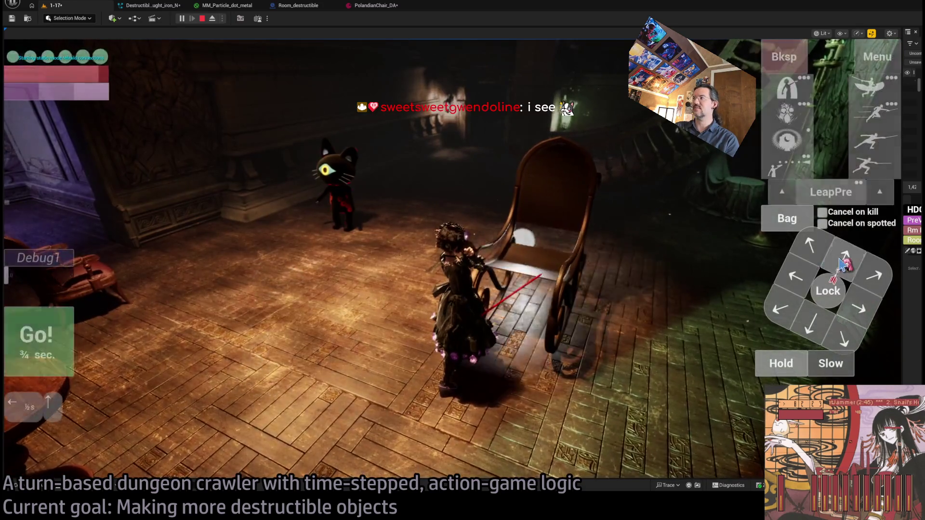
{"action": "left_click", "coordinate": [278, 265]}
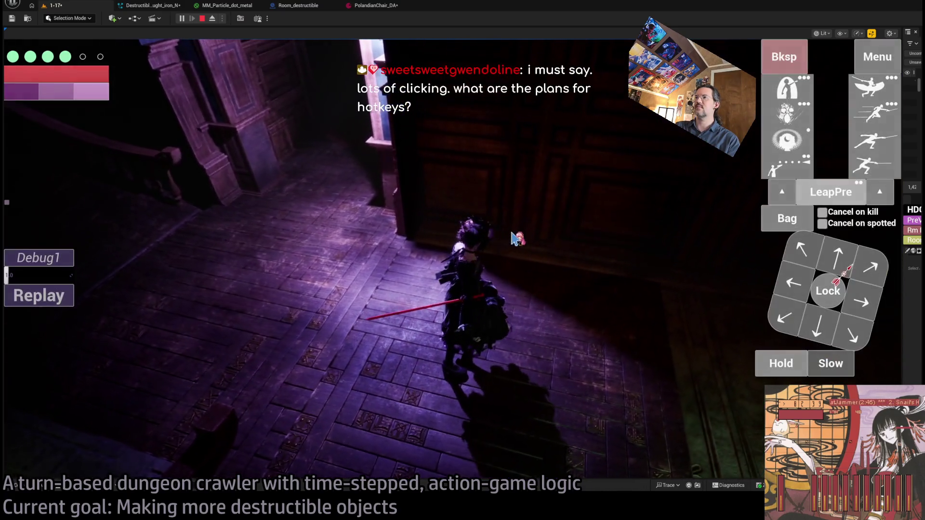
{"action": "left_click", "coordinate": [514, 239]}
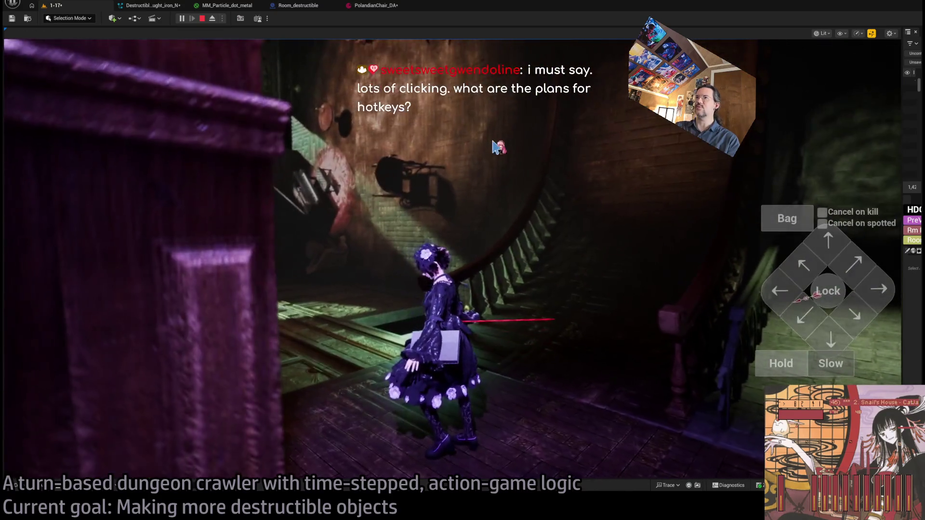
{"action": "key", "text": "shift+F1"}
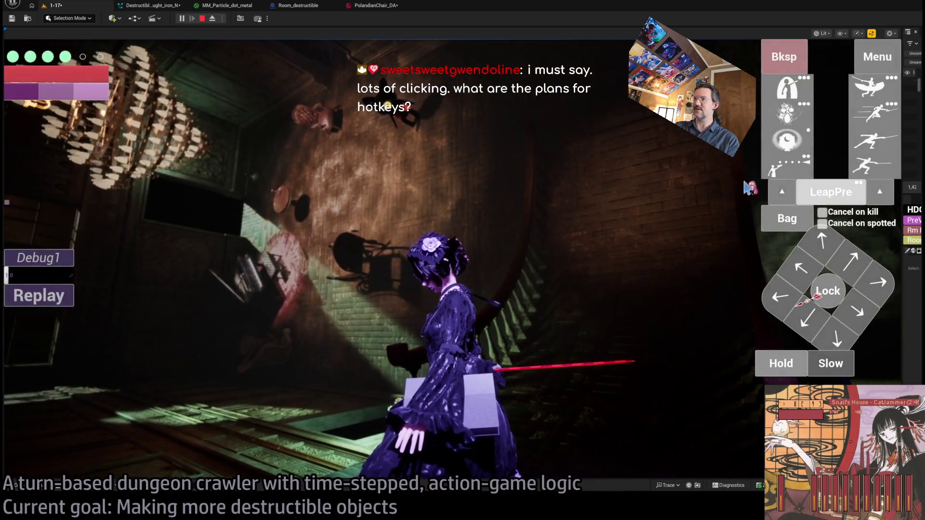
{"action": "left_click", "coordinate": [785, 195]}
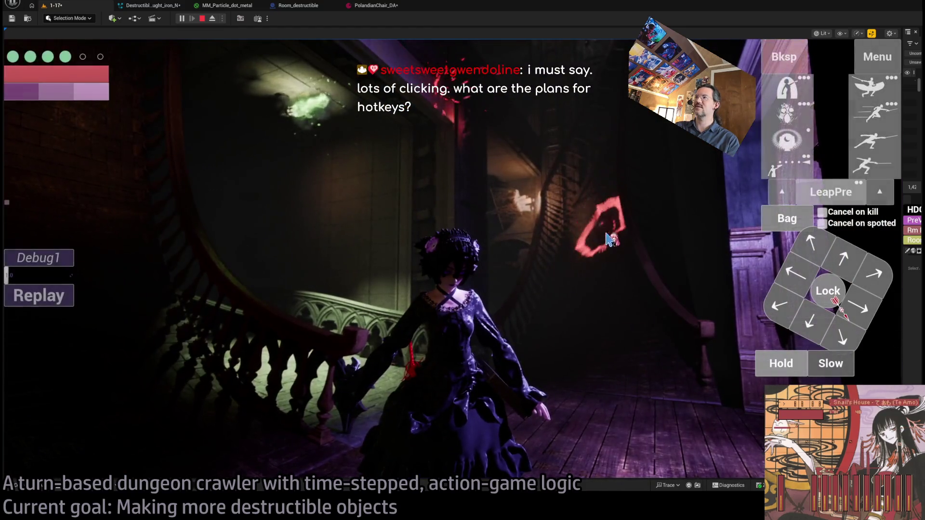
{"action": "left_click", "coordinate": [514, 145]}
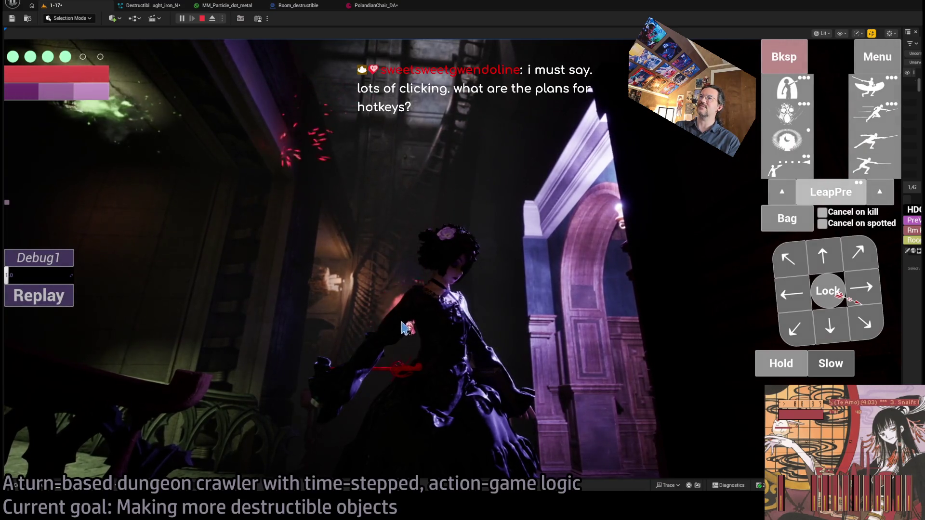
{"action": "left_click", "coordinate": [393, 362]}
{"action": "left_click", "coordinate": [672, 371]}
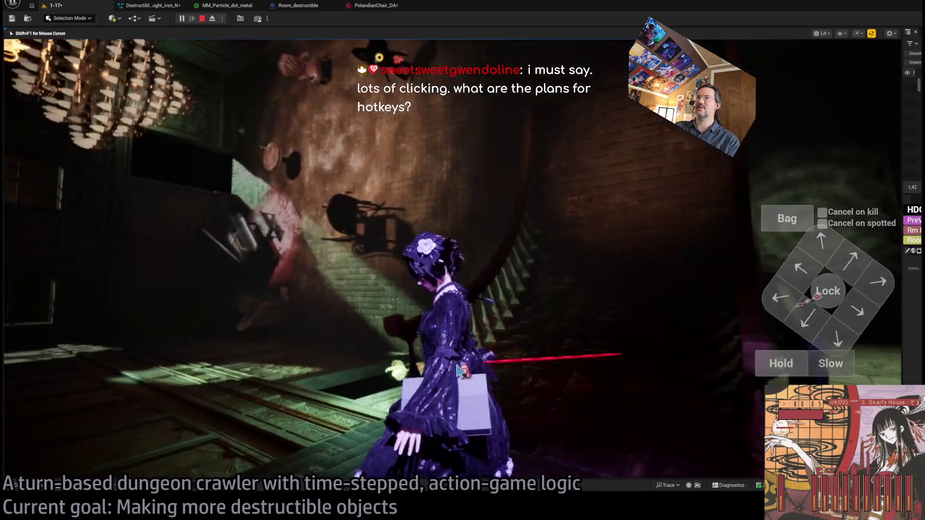
{"action": "left_click", "coordinate": [520, 276]}
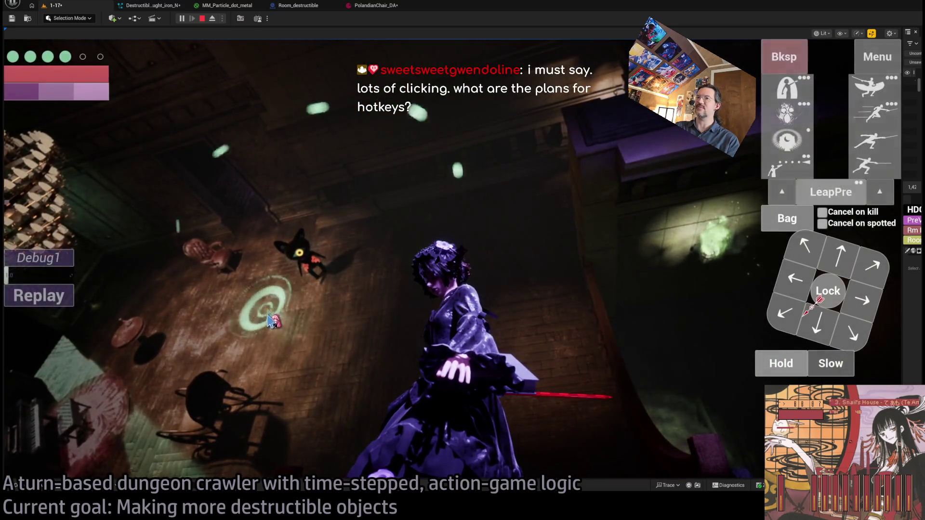
{"action": "left_click", "coordinate": [262, 315]}
{"action": "left_click", "coordinate": [39, 340]}
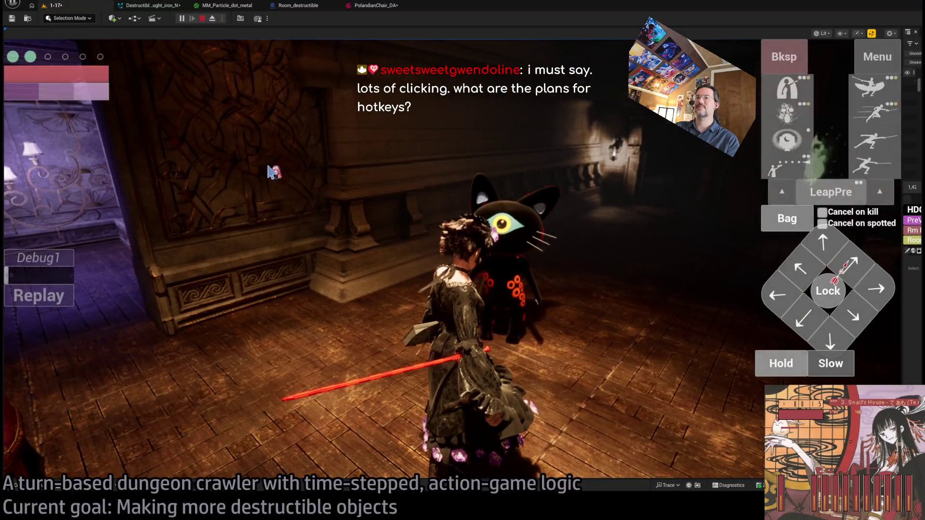
{"action": "key", "text": "Escape"}
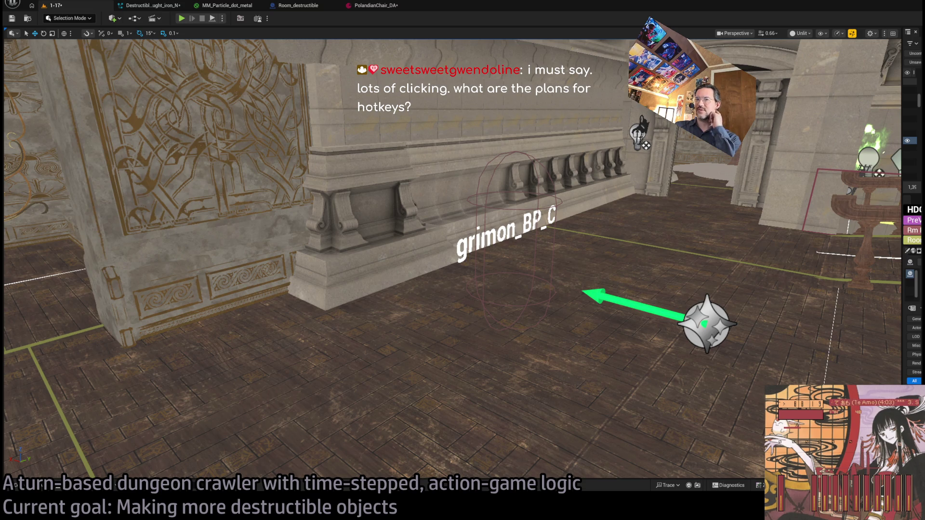
Run a PIE test, resizing the game view to show Outliner/Details and back, then stop
{"action": "key", "text": "alt+p"}
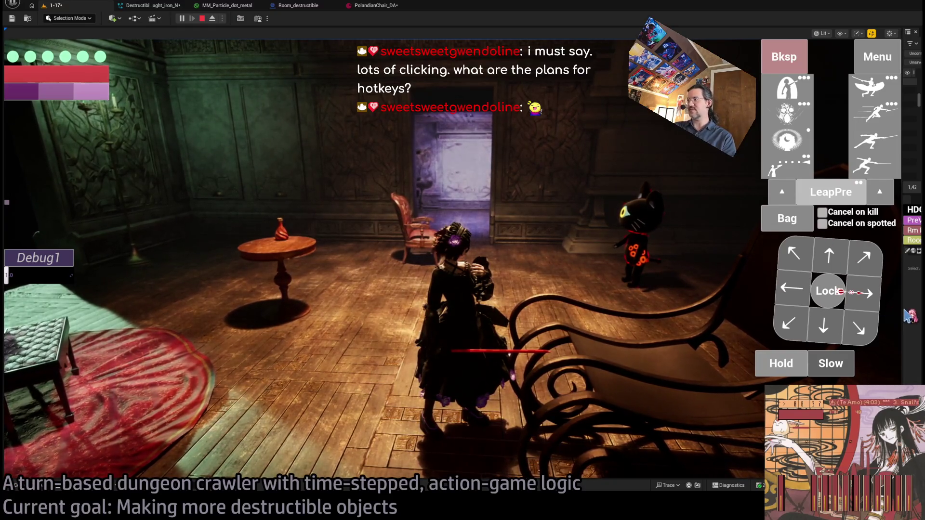
{"action": "mouse_move", "coordinate": [903, 309]}
{"action": "left_mouse_down"}
{"action": "mouse_move", "coordinate": [222, 315]}
{"action": "mouse_move", "coordinate": [260, 317]}
{"action": "mouse_move", "coordinate": [251, 317]}
{"action": "left_mouse_up"}
{"action": "left_click", "coordinate": [192, 371]}
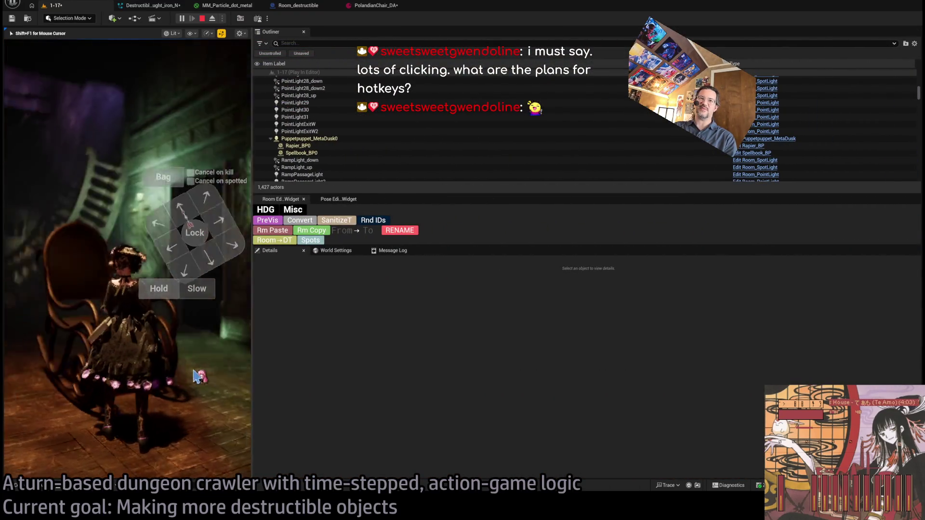
{"action": "key", "text": "shift+F1"}
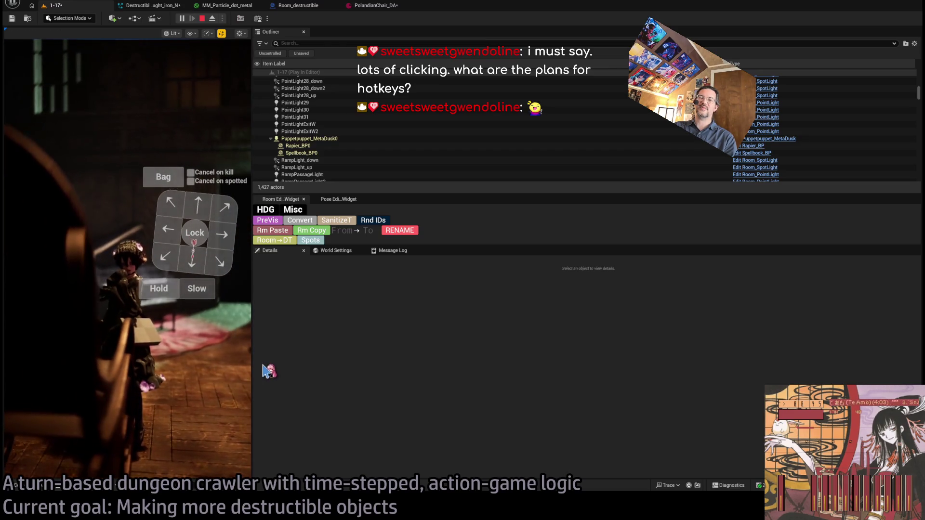
{"action": "left_click_drag", "start_coordinate": [250, 353], "coordinate": [834, 368]}
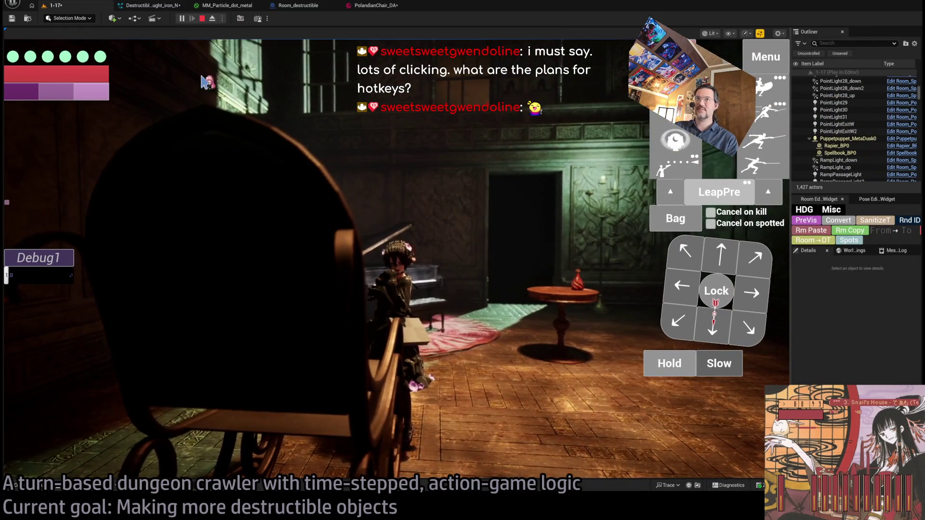
{"action": "left_click", "coordinate": [202, 18]}
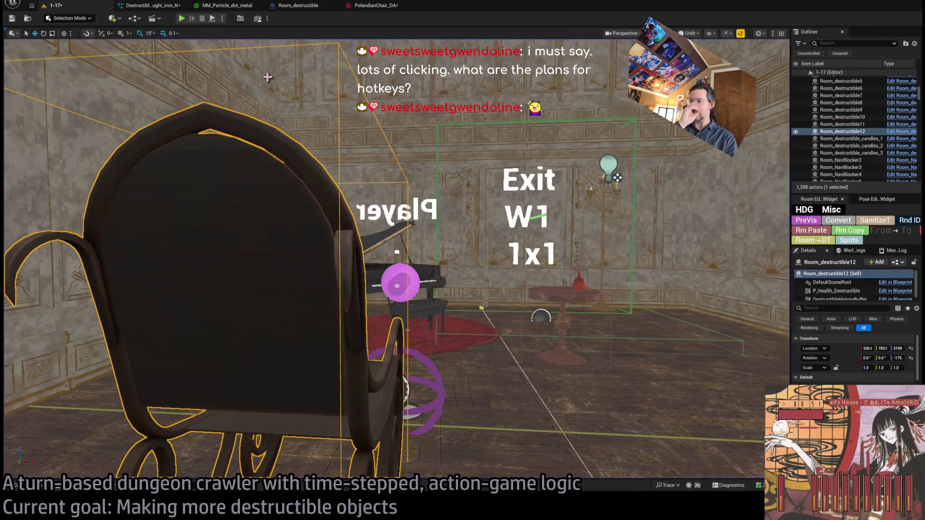
Frame the rocking chair in the viewport and bring up the PolandianChair_DA data asset
{"action": "left_click_drag", "start_coordinate": [268, 77], "coordinate": [401, 224]}
{"action": "mouse_move", "coordinate": [526, 225]}
{"action": "left_mouse_down"}
{"action": "mouse_move", "coordinate": [482, 202]}
{"action": "mouse_move", "coordinate": [526, 226]}
{"action": "left_mouse_up"}
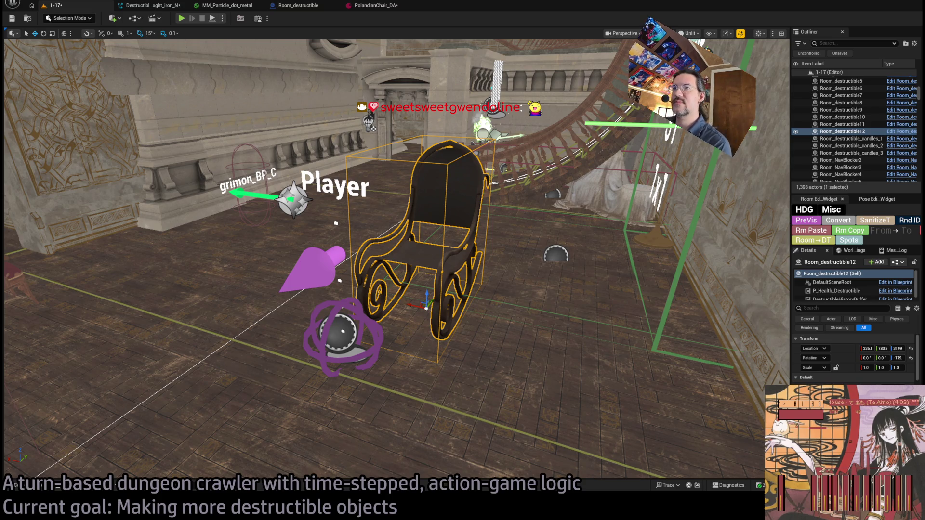
{"action": "left_click", "coordinate": [373, 5]}
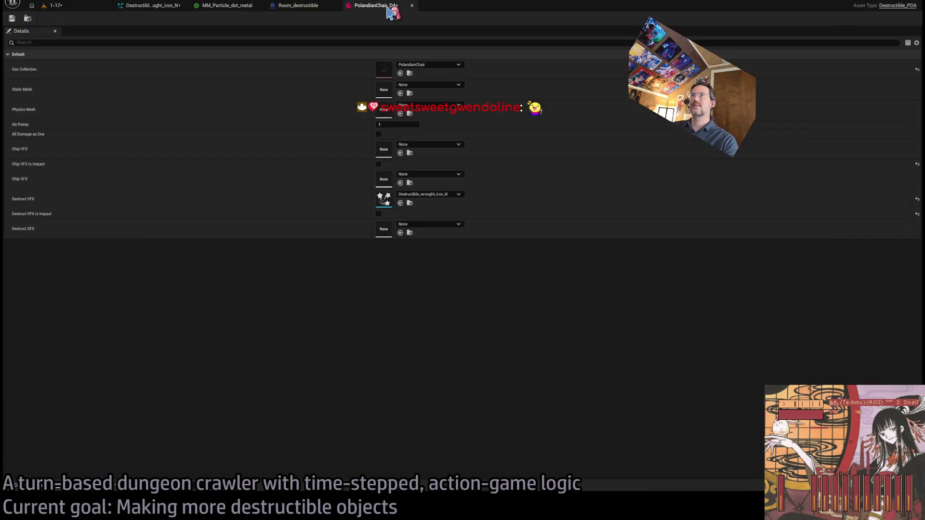
Check Room_destructible's SpawnVFX nodes and MM_Particle_dot_metal, then open Destructible_wrought_iron_N
{"action": "left_click", "coordinate": [292, 5]}
{"action": "left_click_drag", "start_coordinate": [485, 206], "coordinate": [480, 176]}
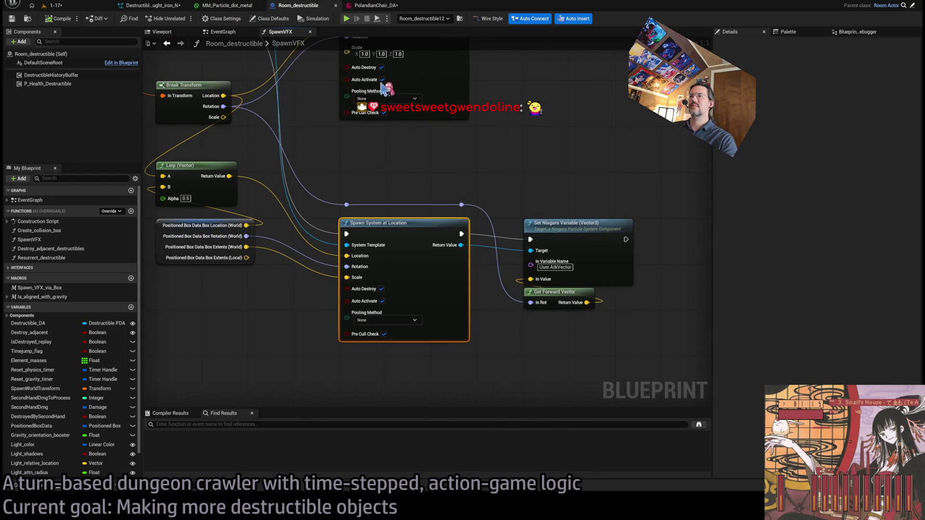
{"action": "left_click", "coordinate": [223, 6]}
{"action": "left_click", "coordinate": [150, 6]}
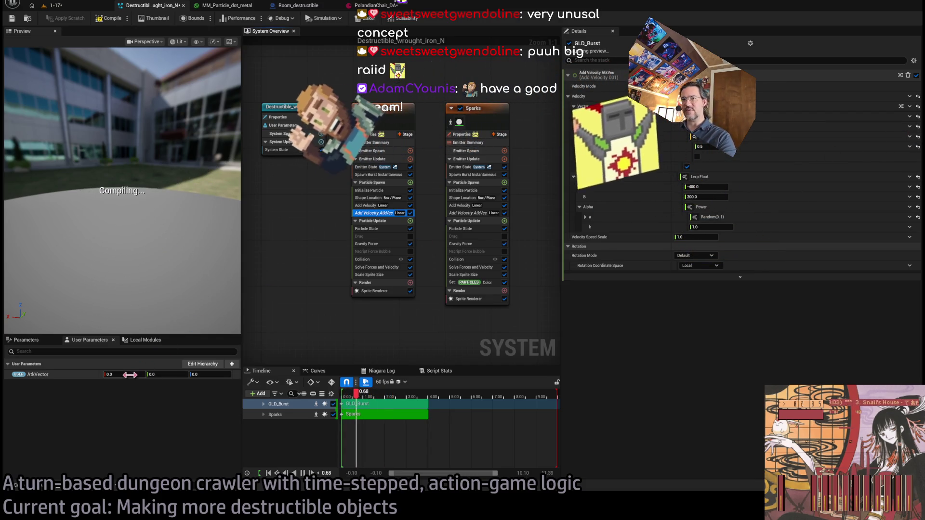
{"action": "type", "text": "1"}
Commit AtkVector X as 1.0 and review the Sparks emitter's attack-direction velocity
{"action": "key", "text": "Return"}
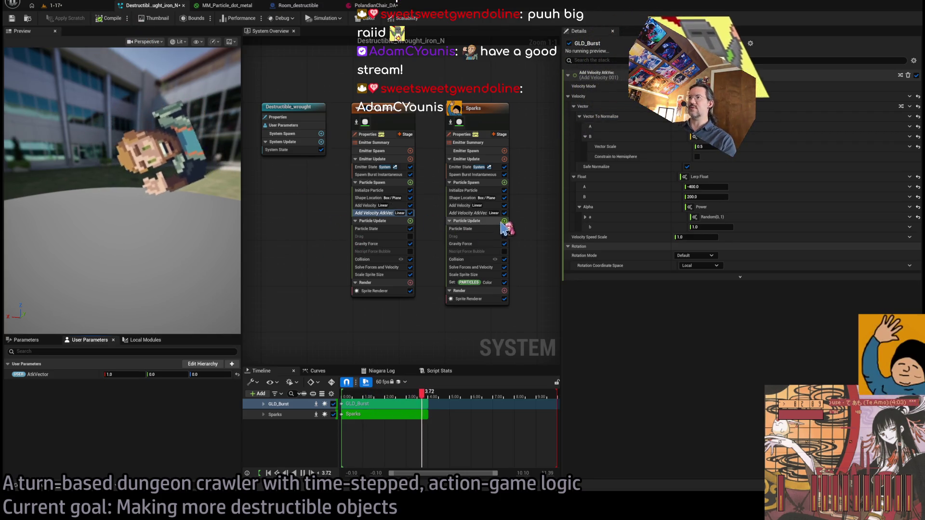
{"action": "left_click", "coordinate": [468, 213]}
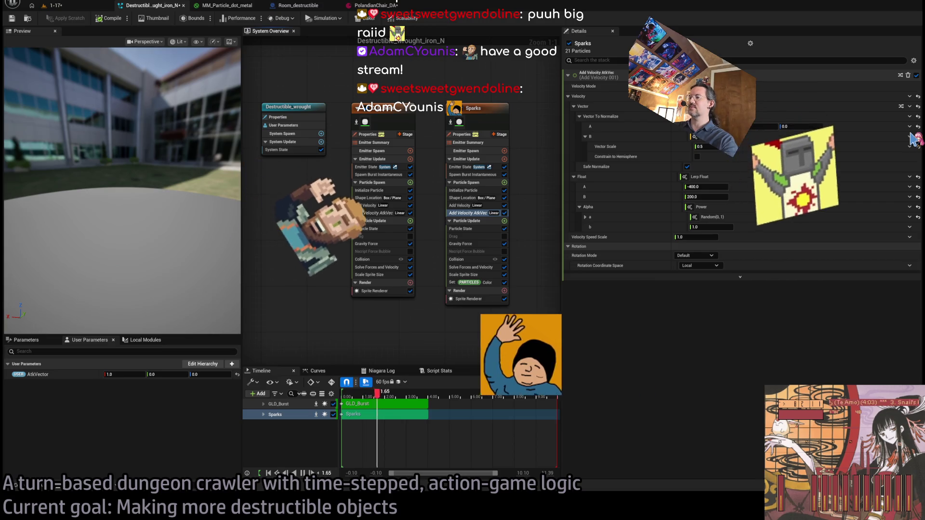
{"action": "left_click", "coordinate": [305, 90]}
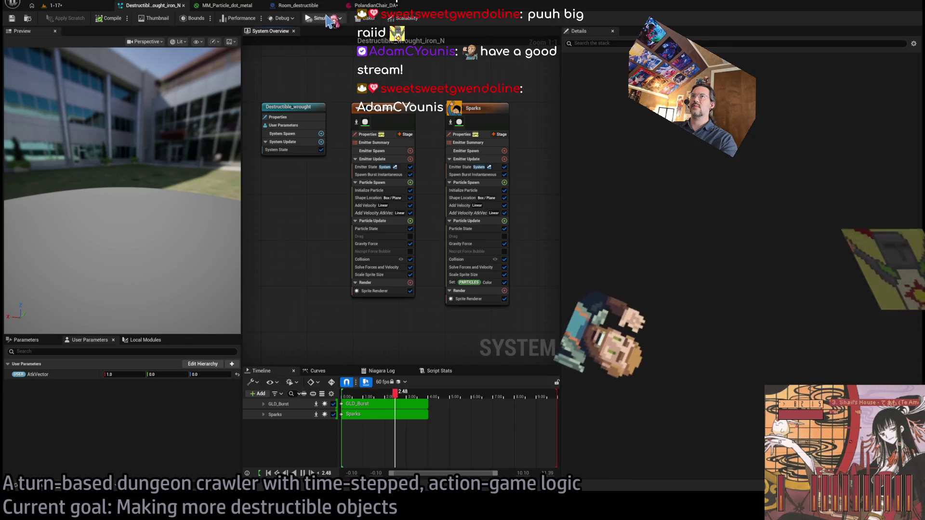
Open Destructible_Wood_splinters_N, confirm its attack-direction velocity vector, and widen the graph panel
{"action": "left_click", "coordinate": [27, 19]}
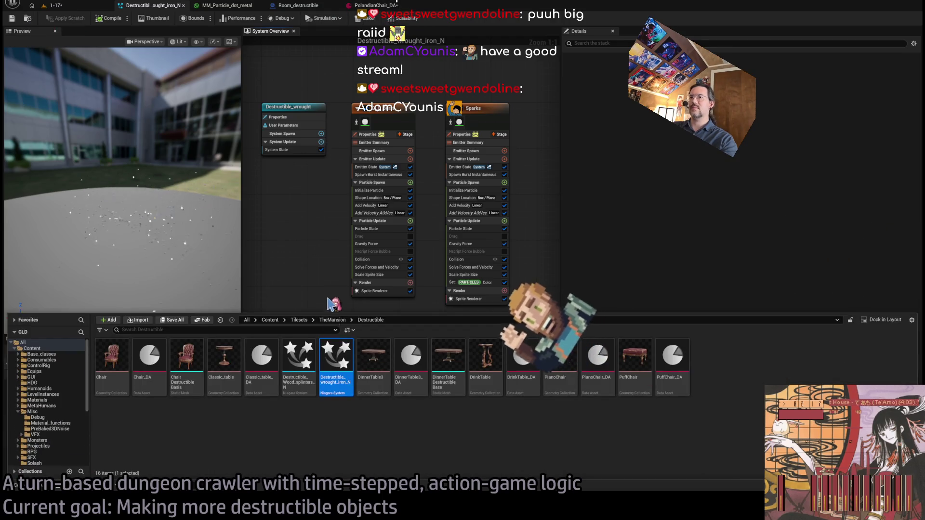
{"action": "double_click", "coordinate": [299, 398]}
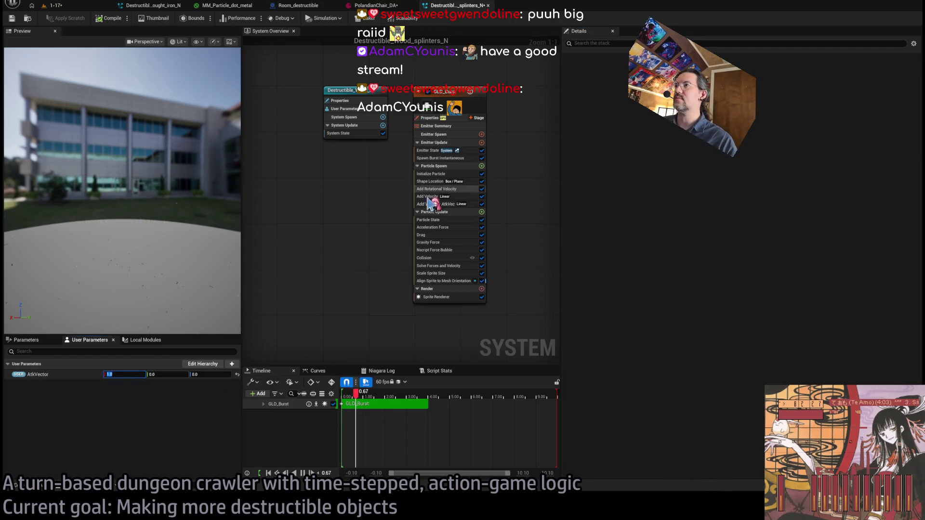
{"action": "left_click", "coordinate": [434, 204]}
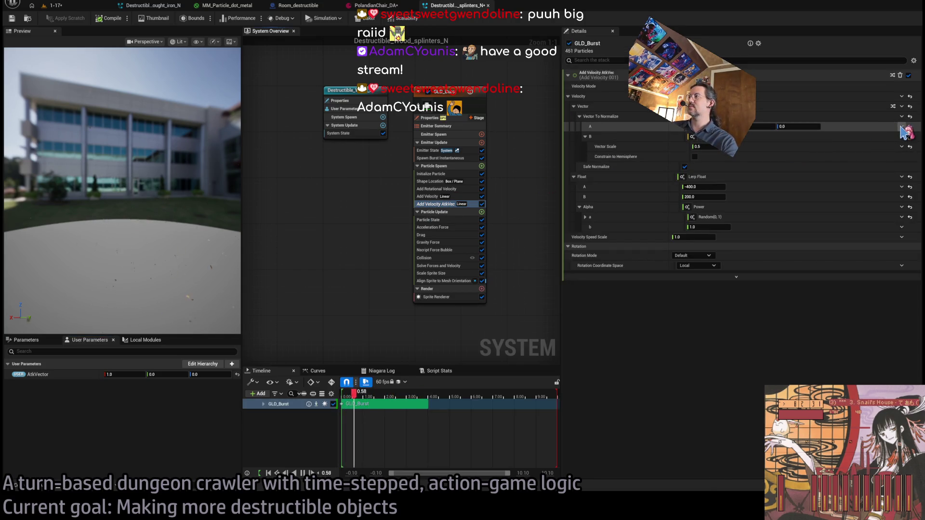
{"action": "key", "text": "Return"}
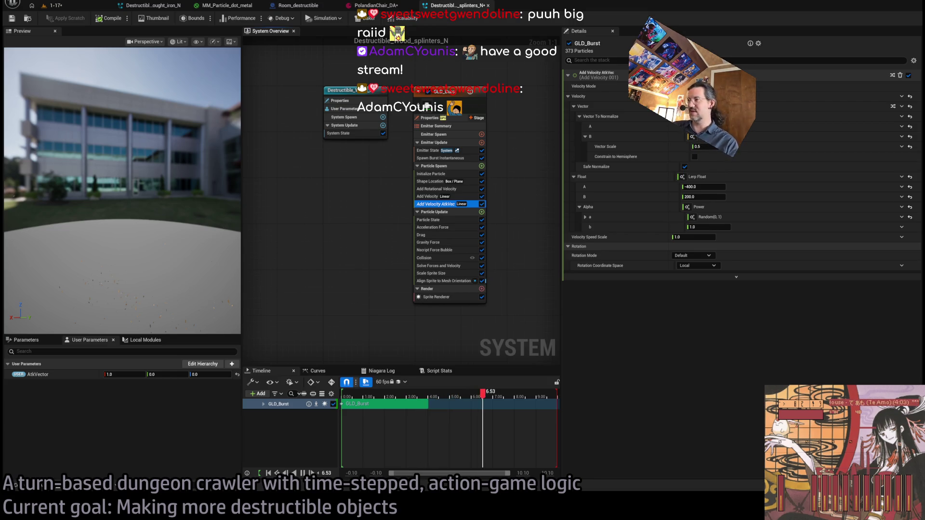
{"action": "left_click_drag", "start_coordinate": [561, 320], "coordinate": [768, 320]}
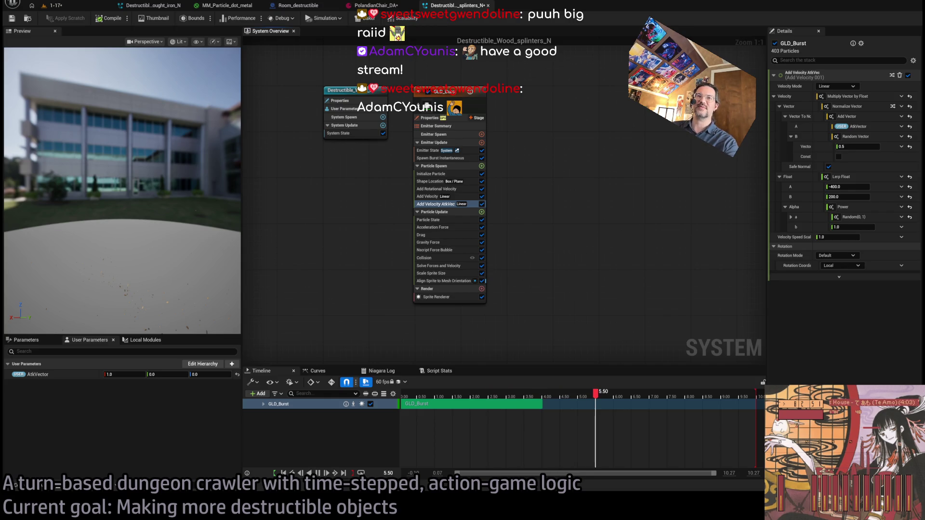
Switch to the web browser and open the Twitch channel page
{"action": "key", "text": "alt+Tab"}
{"action": "key", "text": "ctrl+t"}
{"action": "left_click", "coordinate": [473, 294]}
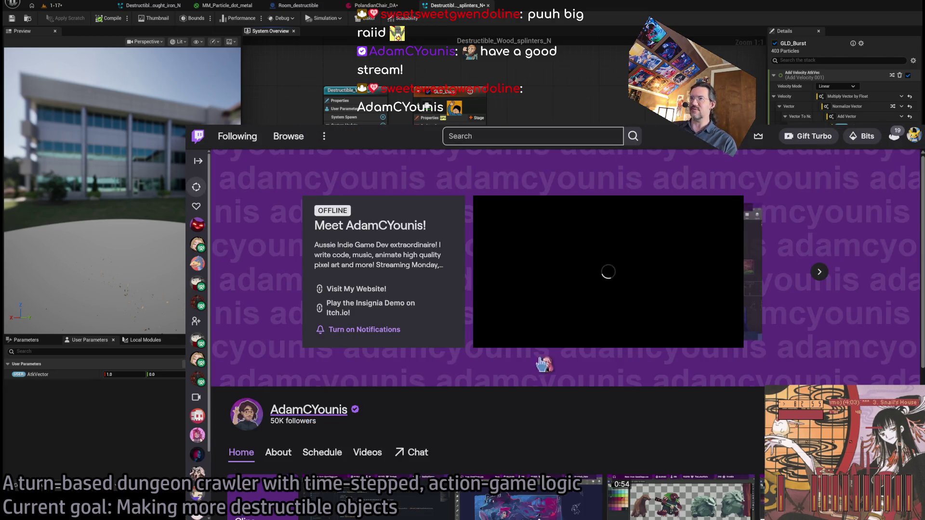
Expand the channel's offline player view and return to the Twitch channel page
{"action": "left_click", "coordinate": [542, 365]}
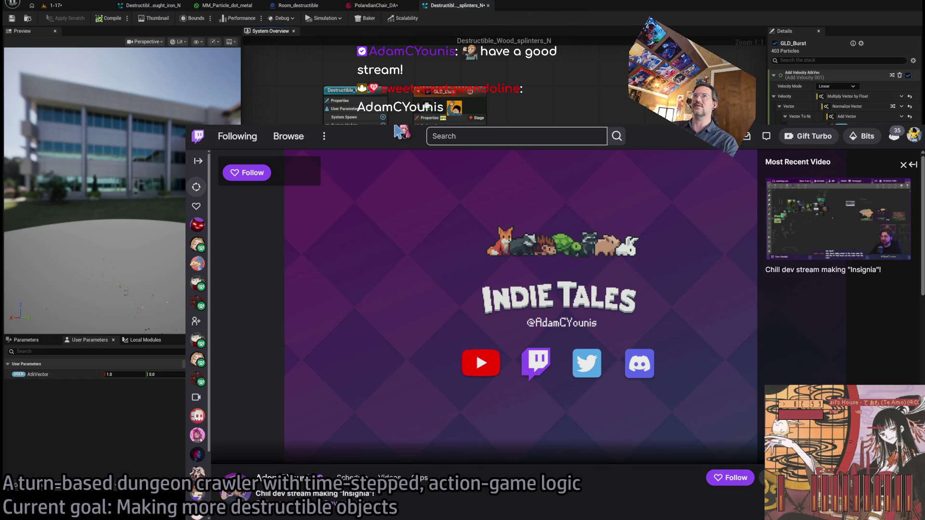
{"action": "key", "text": "ctrl+t"}
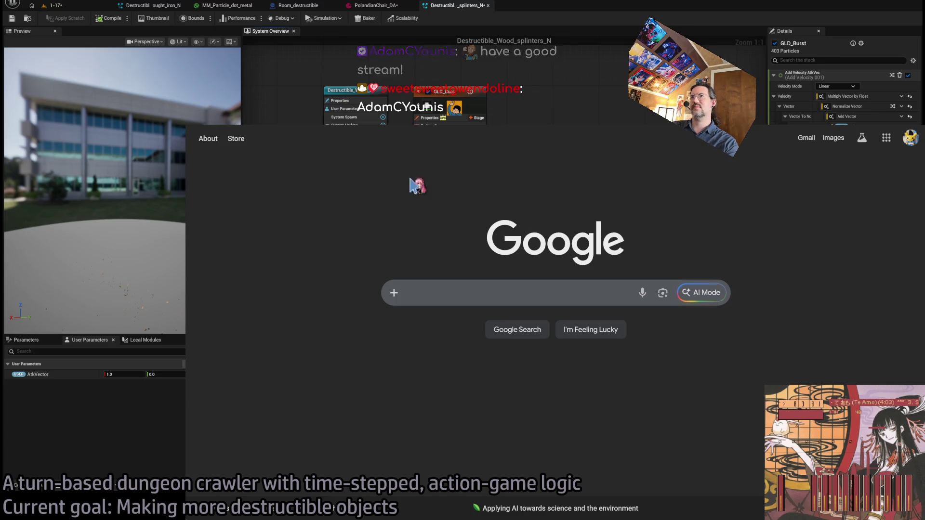
{"action": "key", "text": "ctrl+w"}
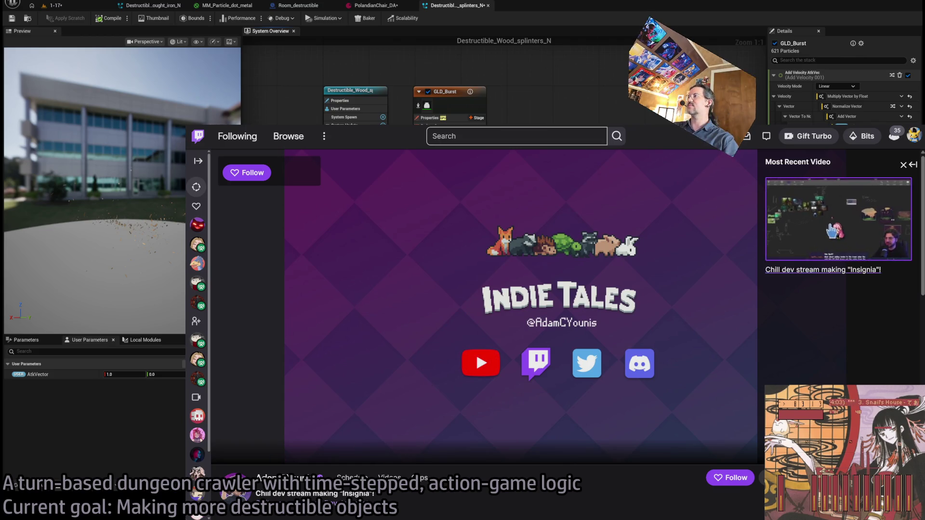
Follow the channel with notifications set to Off, then play its most recent video
{"action": "scroll", "coordinate": [503, 375], "scroll_direction": "down", "scroll_amount": 10}
{"action": "scroll", "coordinate": [501, 373], "scroll_direction": "up", "scroll_amount": 10}
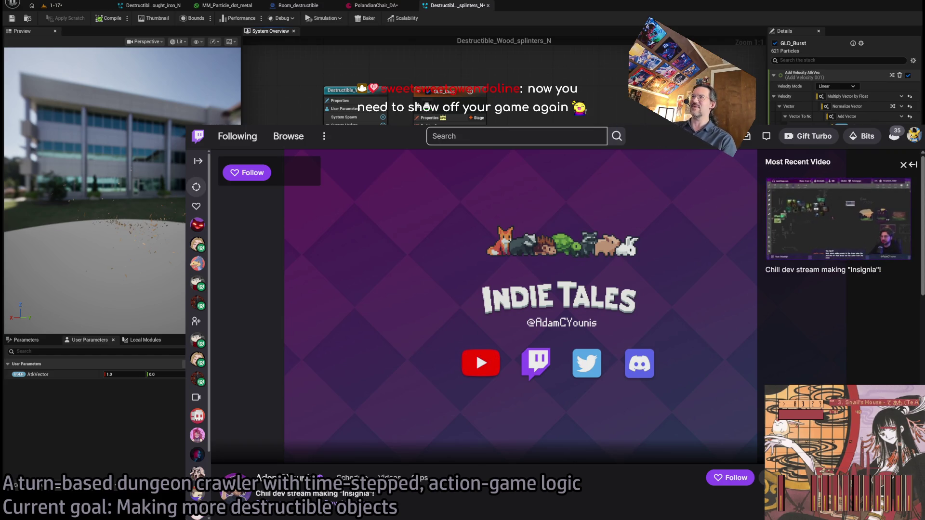
{"action": "scroll", "coordinate": [506, 409], "scroll_direction": "down", "scroll_amount": 2}
{"action": "left_click", "coordinate": [729, 410]}
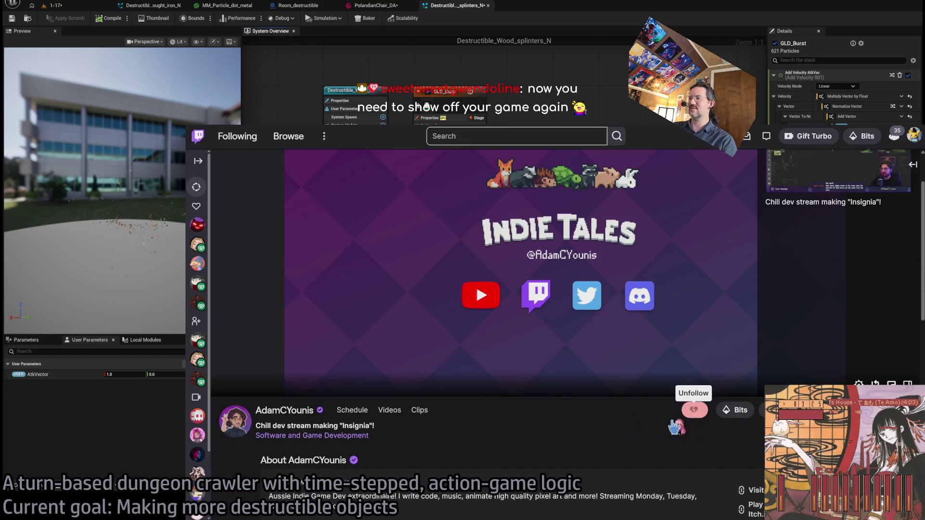
{"action": "left_click", "coordinate": [695, 410]}
{"action": "left_click", "coordinate": [637, 478]}
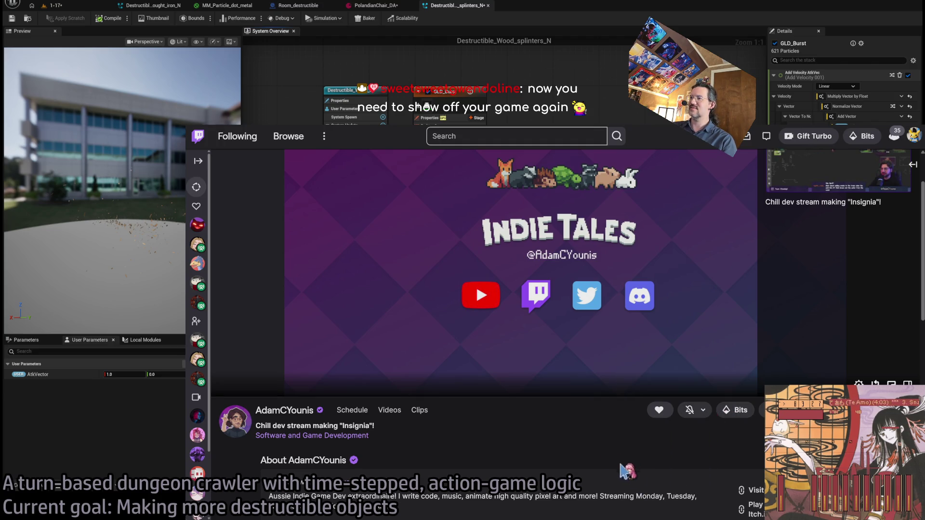
{"action": "scroll", "coordinate": [629, 409], "scroll_direction": "up", "scroll_amount": 2}
{"action": "left_click", "coordinate": [819, 236]}
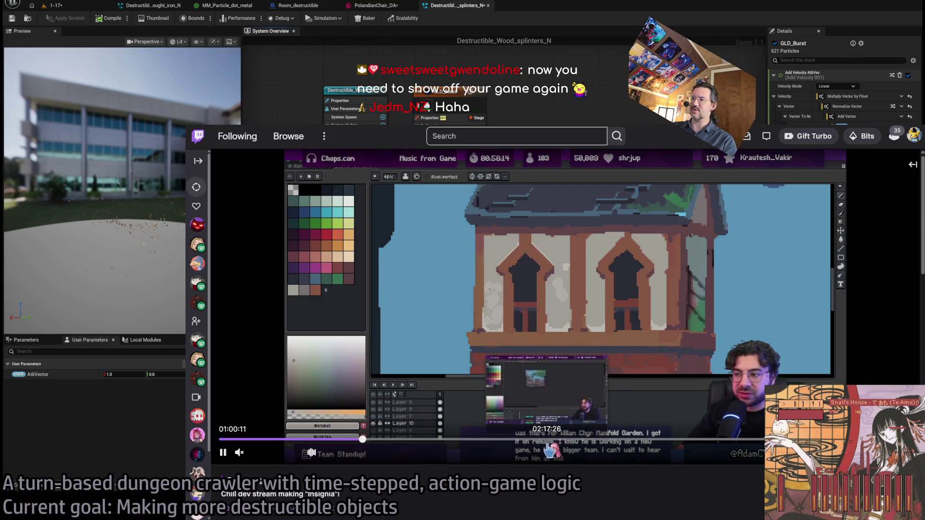
Skip the video ahead to about 02:20:50 and scroll through the page
{"action": "left_click", "coordinate": [555, 444]}
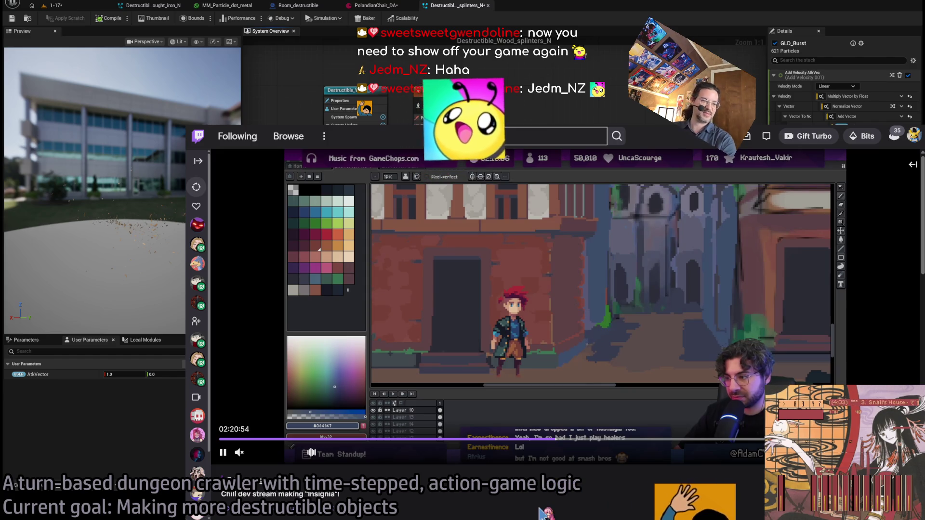
{"action": "scroll", "coordinate": [451, 393], "scroll_direction": "down", "scroll_amount": 5}
{"action": "scroll", "coordinate": [451, 393], "scroll_direction": "down", "scroll_amount": 4}
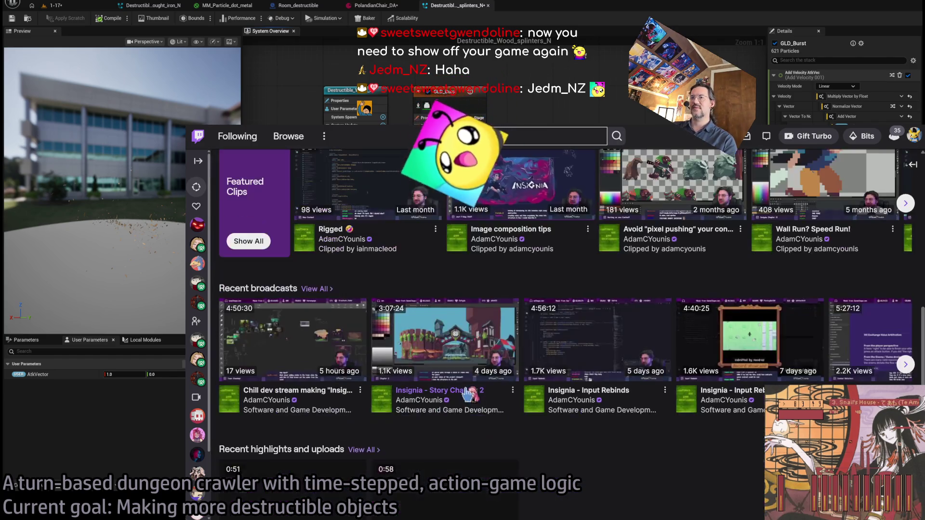
{"action": "scroll", "coordinate": [420, 361], "scroll_direction": "up", "scroll_amount": 10}
{"action": "scroll", "coordinate": [384, 333], "scroll_direction": "down", "scroll_amount": 4}
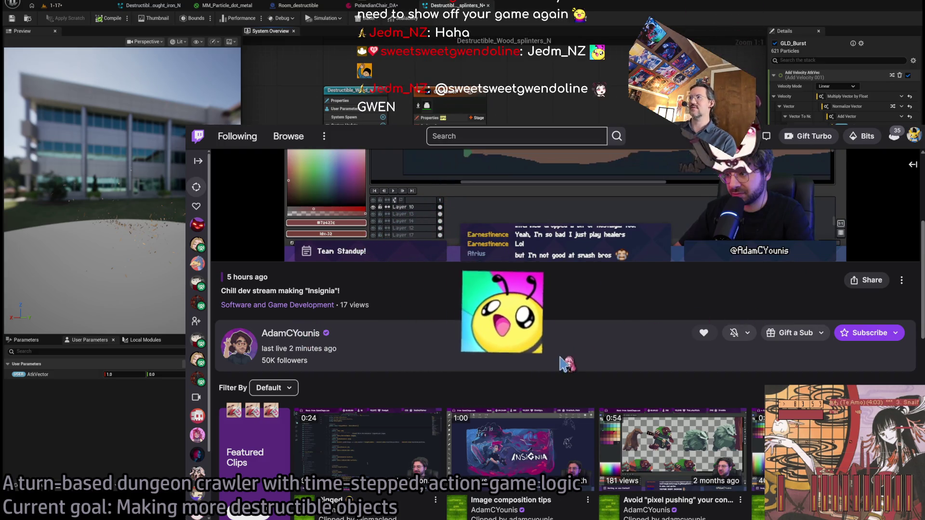
{"action": "scroll", "coordinate": [579, 352], "scroll_direction": "up", "scroll_amount": 5}
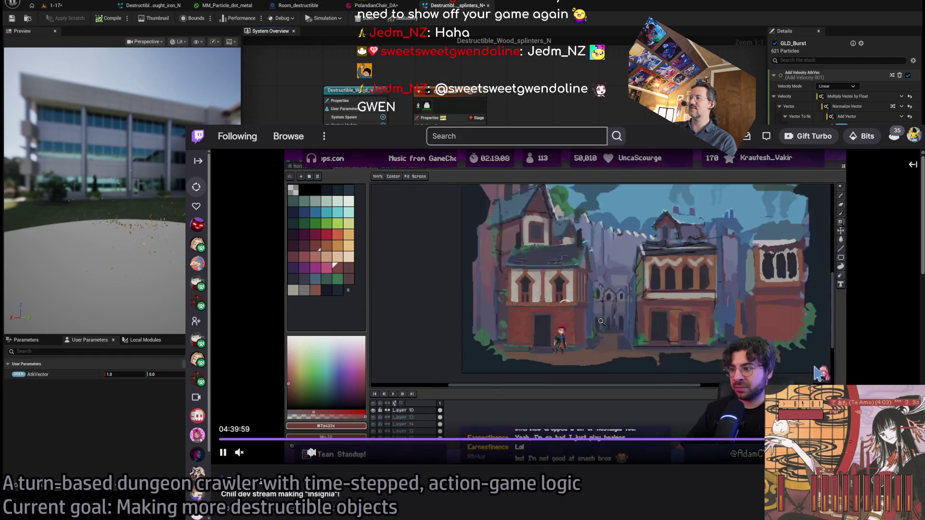
{"action": "scroll", "coordinate": [432, 475], "scroll_direction": "down", "scroll_amount": 3}
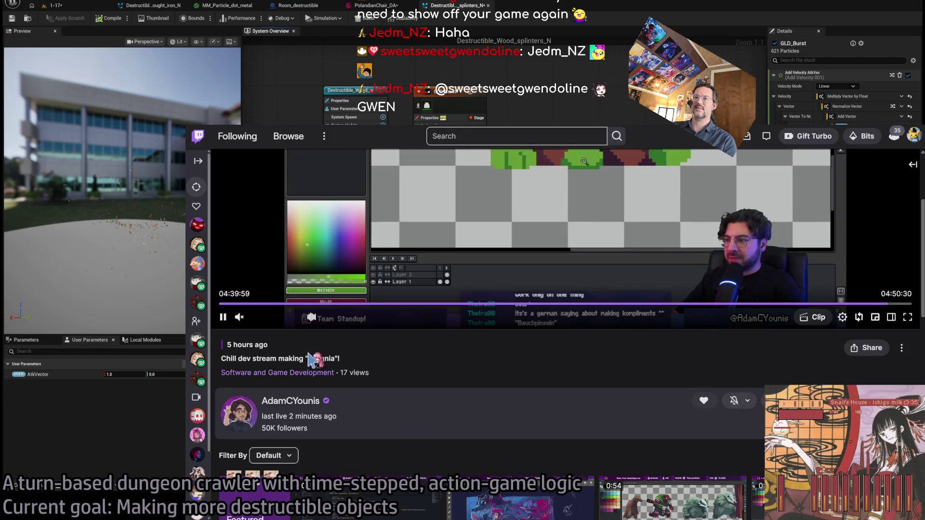
{"action": "scroll", "coordinate": [489, 398], "scroll_direction": "down", "scroll_amount": 2}
Go to the channel's About tab and scroll down to the Patreon, Discord and PC panels
{"action": "left_click", "coordinate": [308, 336]}
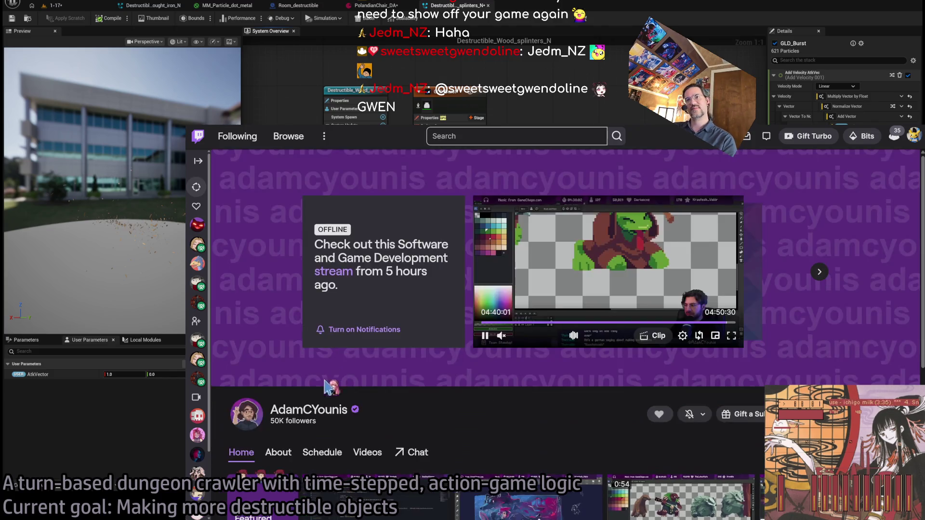
{"action": "left_click", "coordinate": [277, 451]}
{"action": "scroll", "coordinate": [328, 278], "scroll_direction": "down", "scroll_amount": 3}
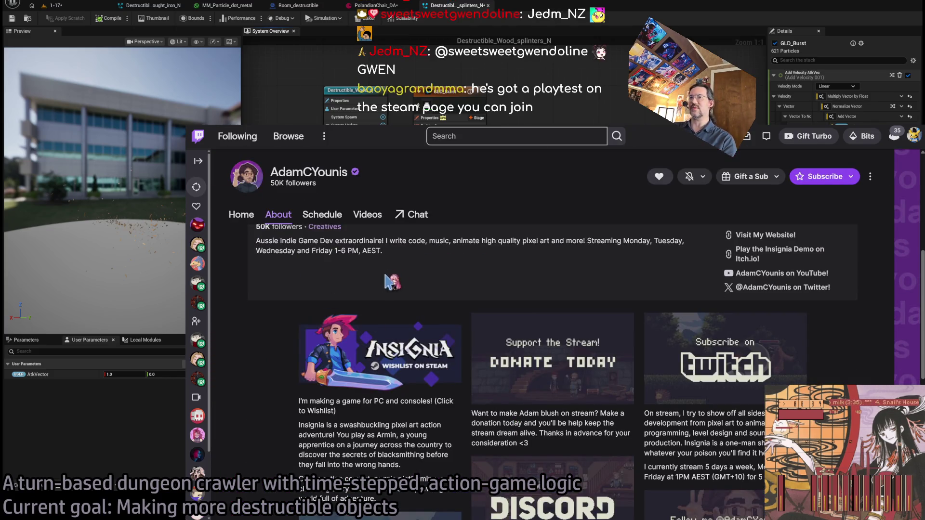
{"action": "scroll", "coordinate": [388, 282], "scroll_direction": "down", "scroll_amount": 2}
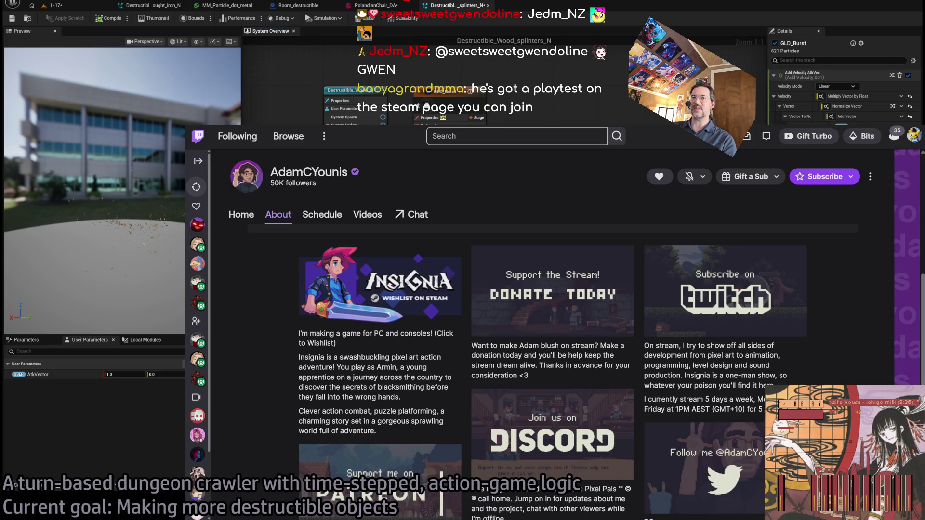
{"action": "scroll", "coordinate": [470, 410], "scroll_direction": "down", "scroll_amount": 9}
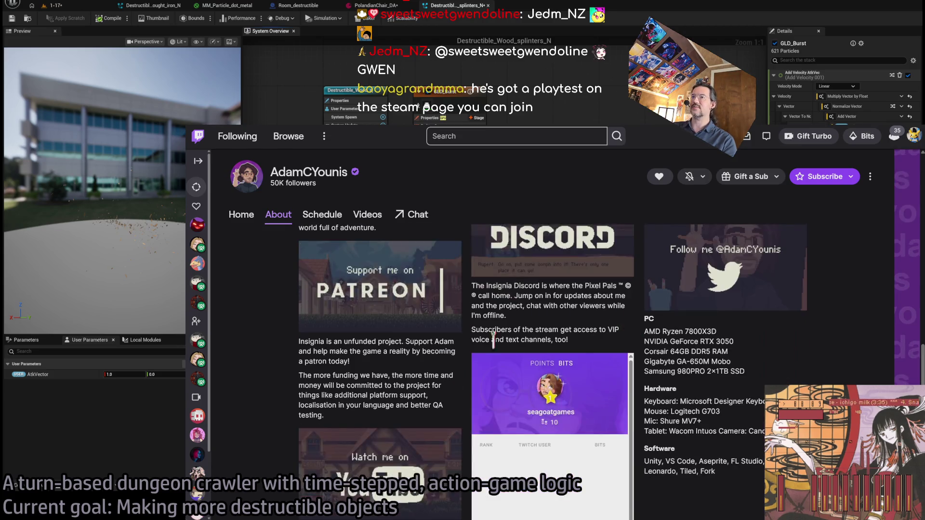